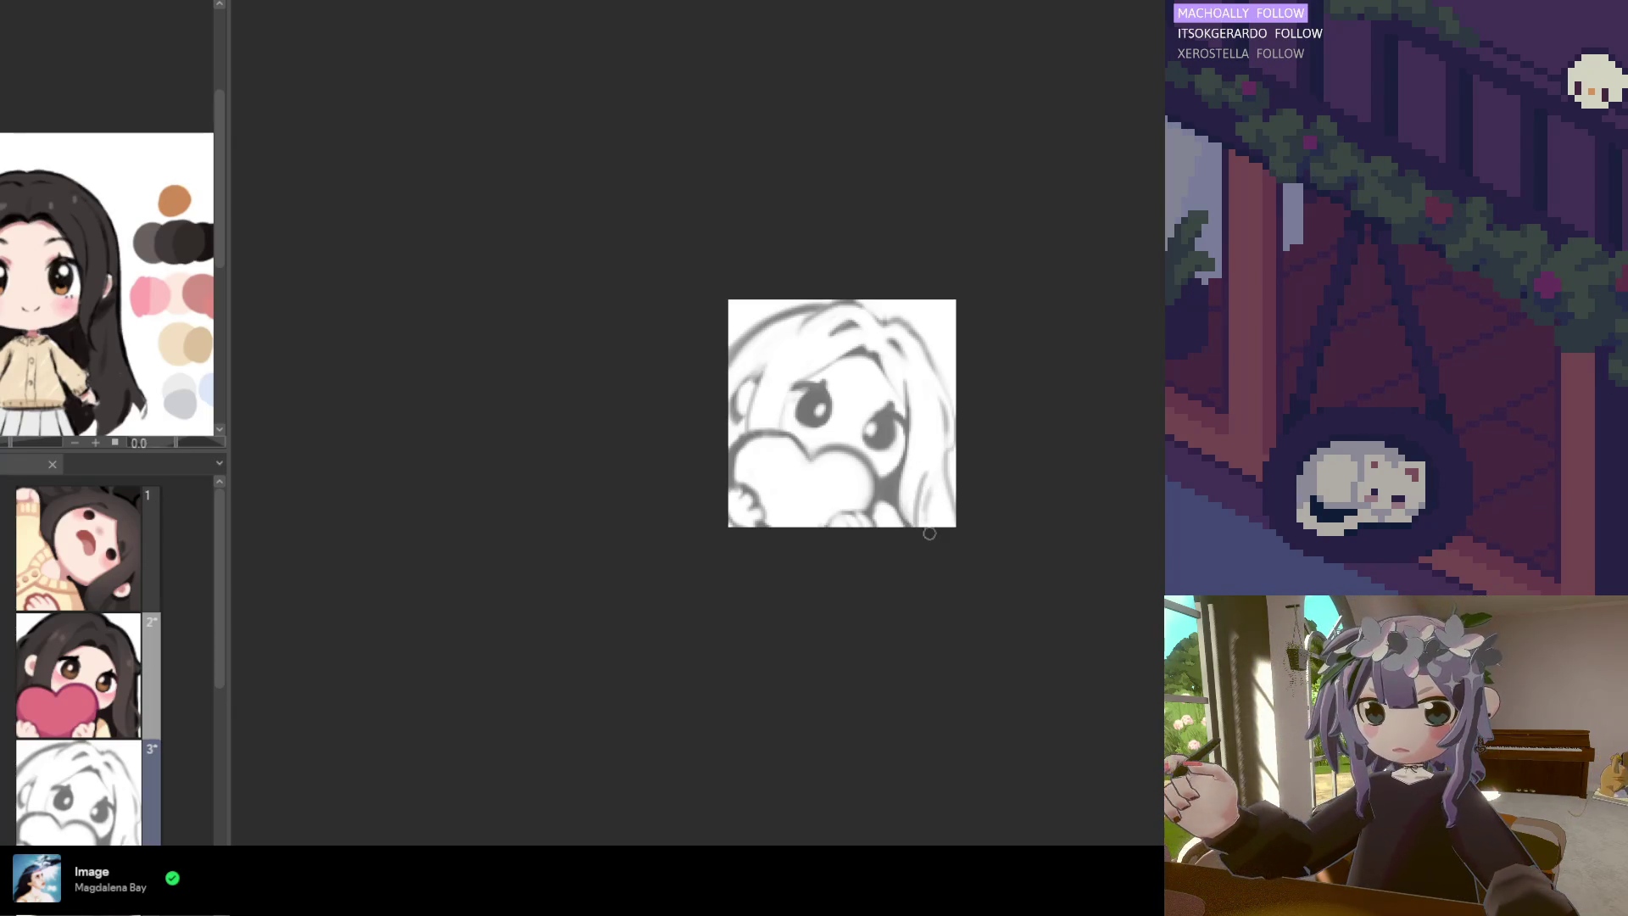
Extend a hair sketch line, resize the sketch with a transform, and fade it to low opacity
left_click_drag(915, 519, 934, 479)
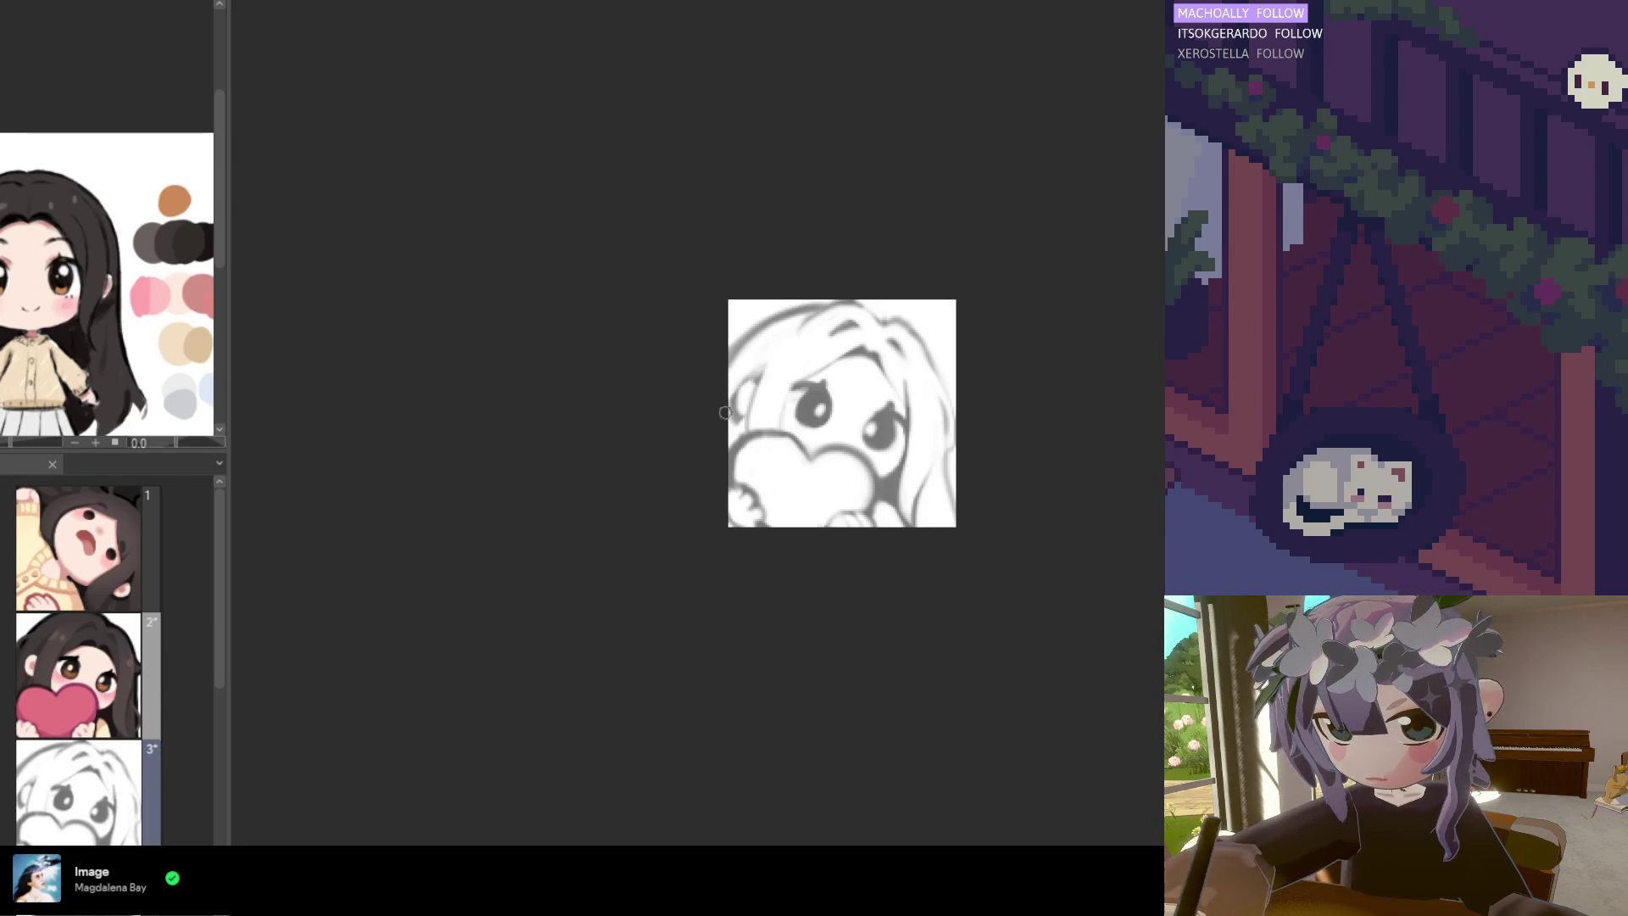
key("ctrl+minus")
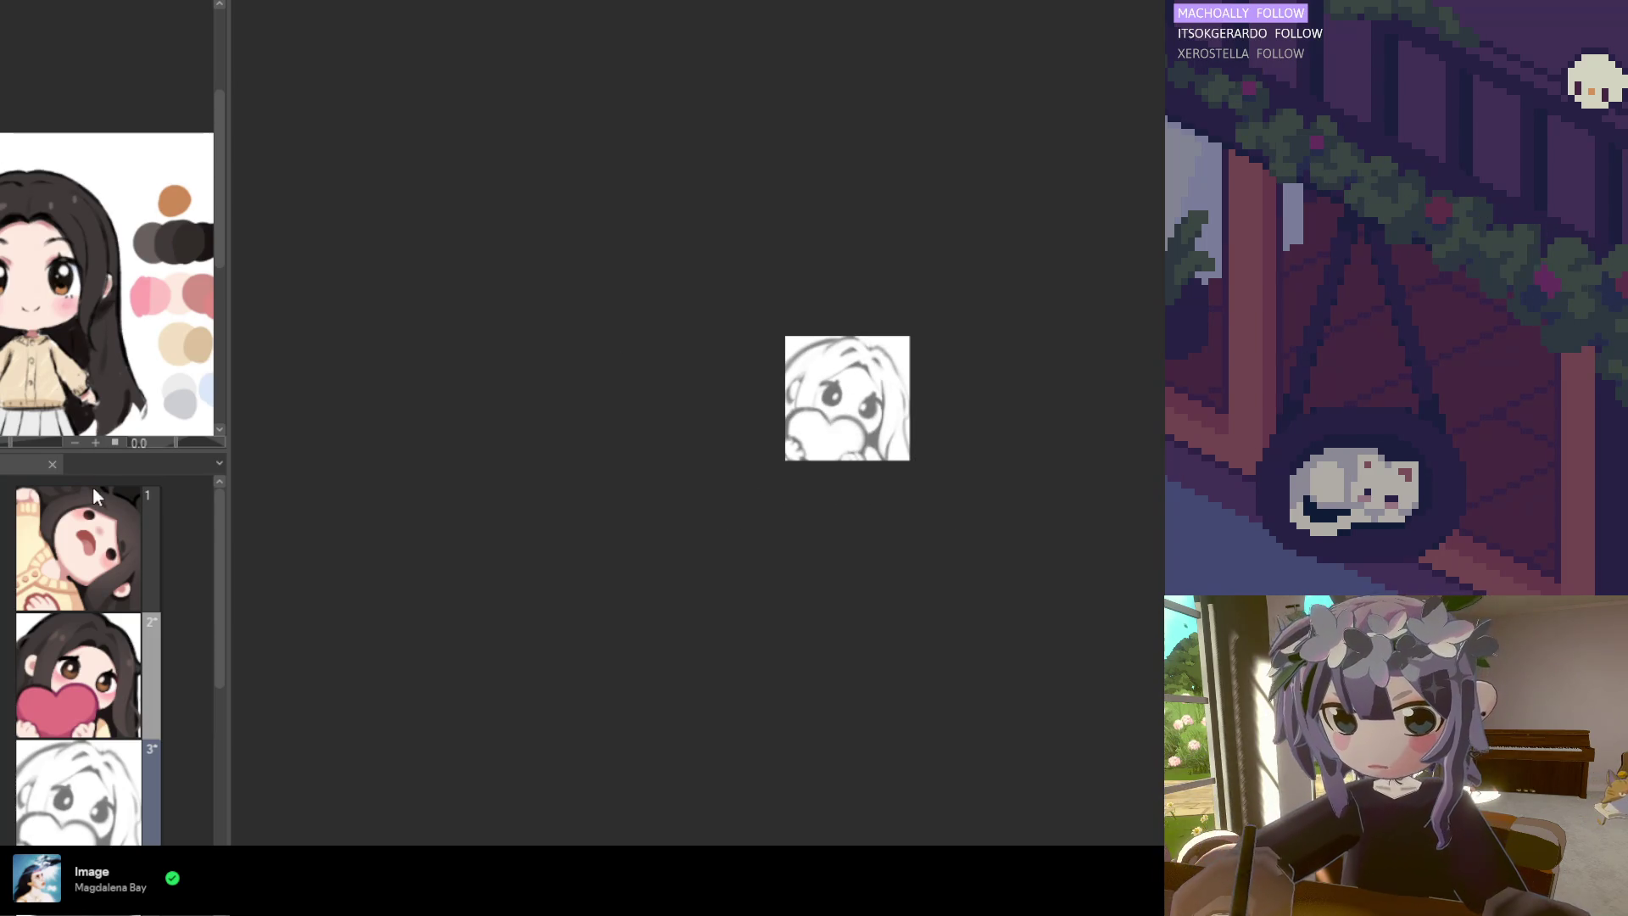
key("ctrl+t")
key("ctrl+plus")
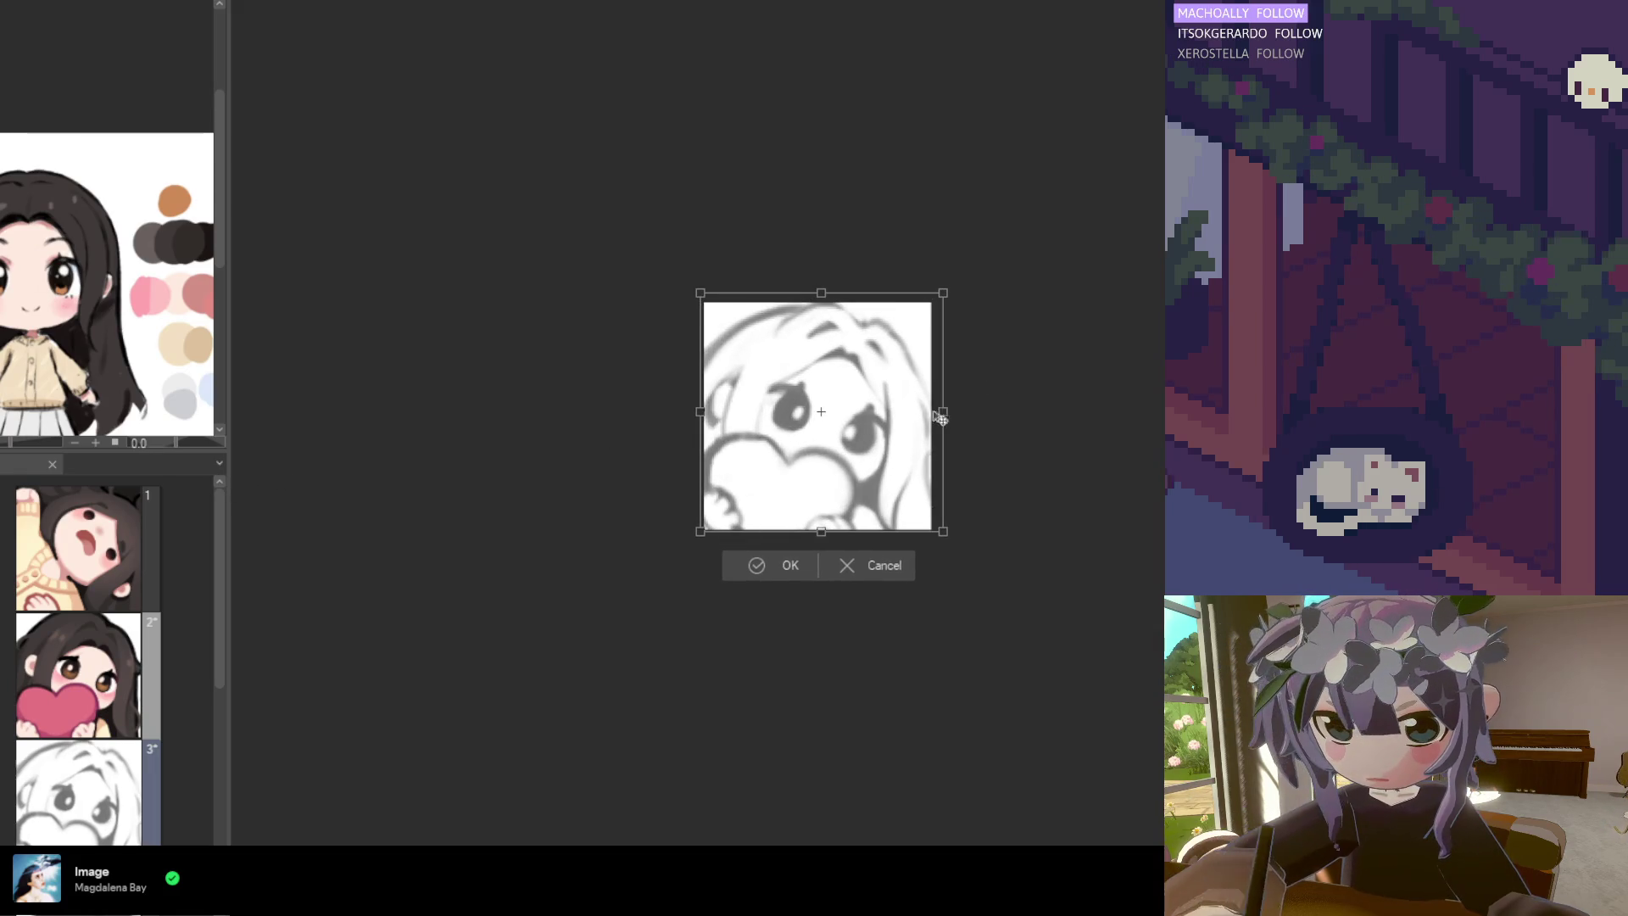
key("ctrl+minus")
left_click(811, 557)
key("ctrl+plus")
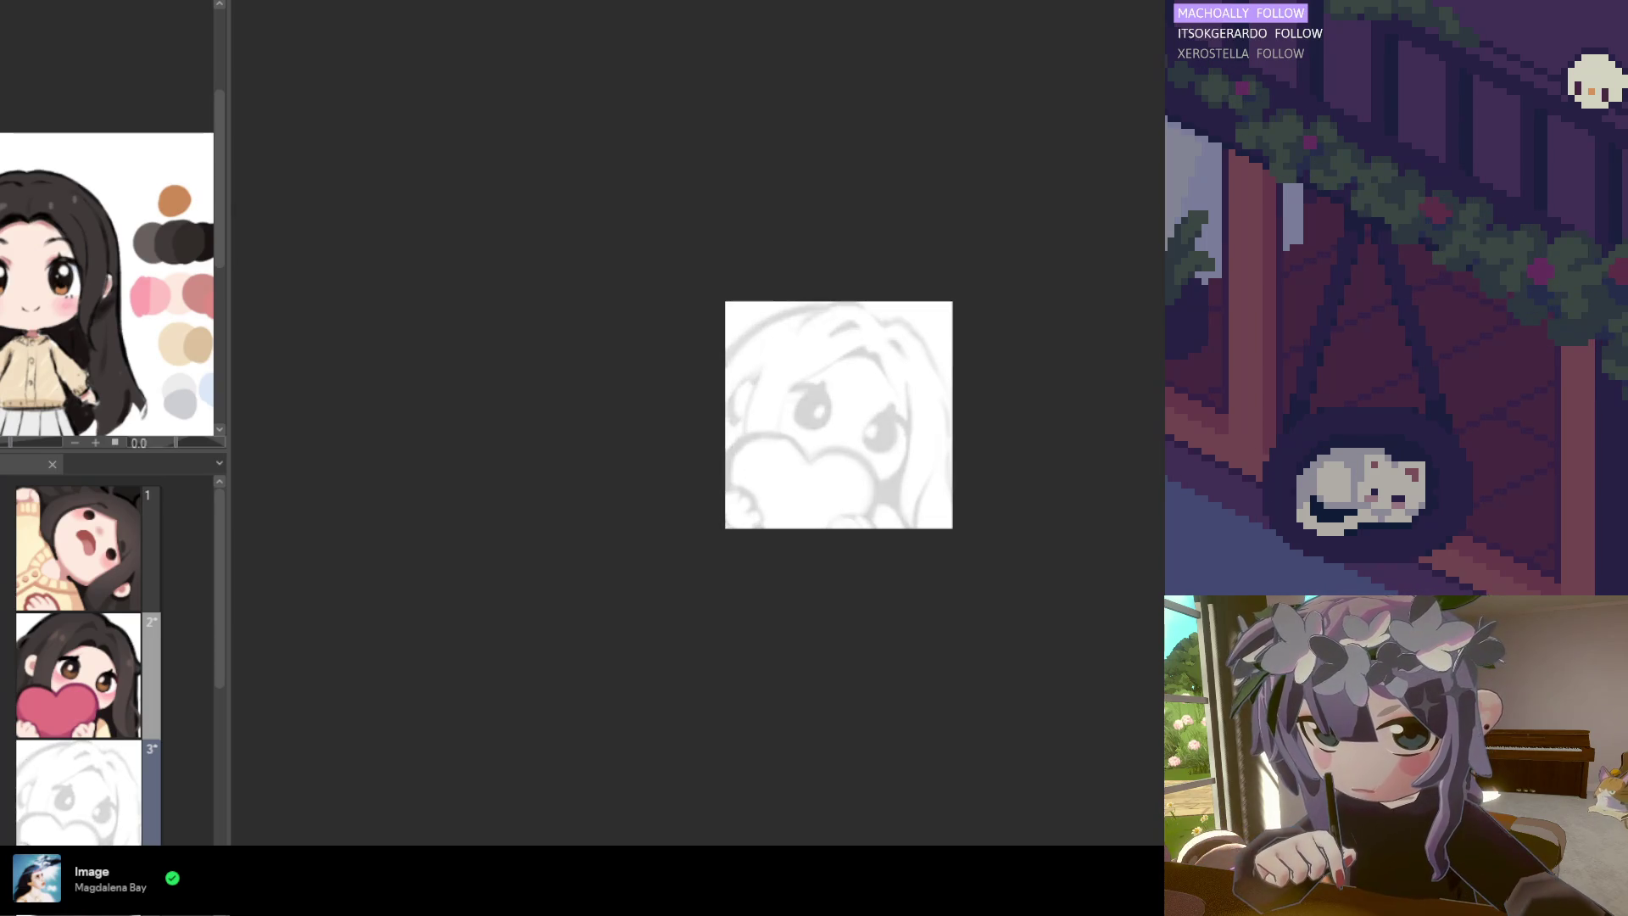
Try inking a cheek curve and the heart's left arc, undoing each attempt
scroll(781, 405, "up", 1)
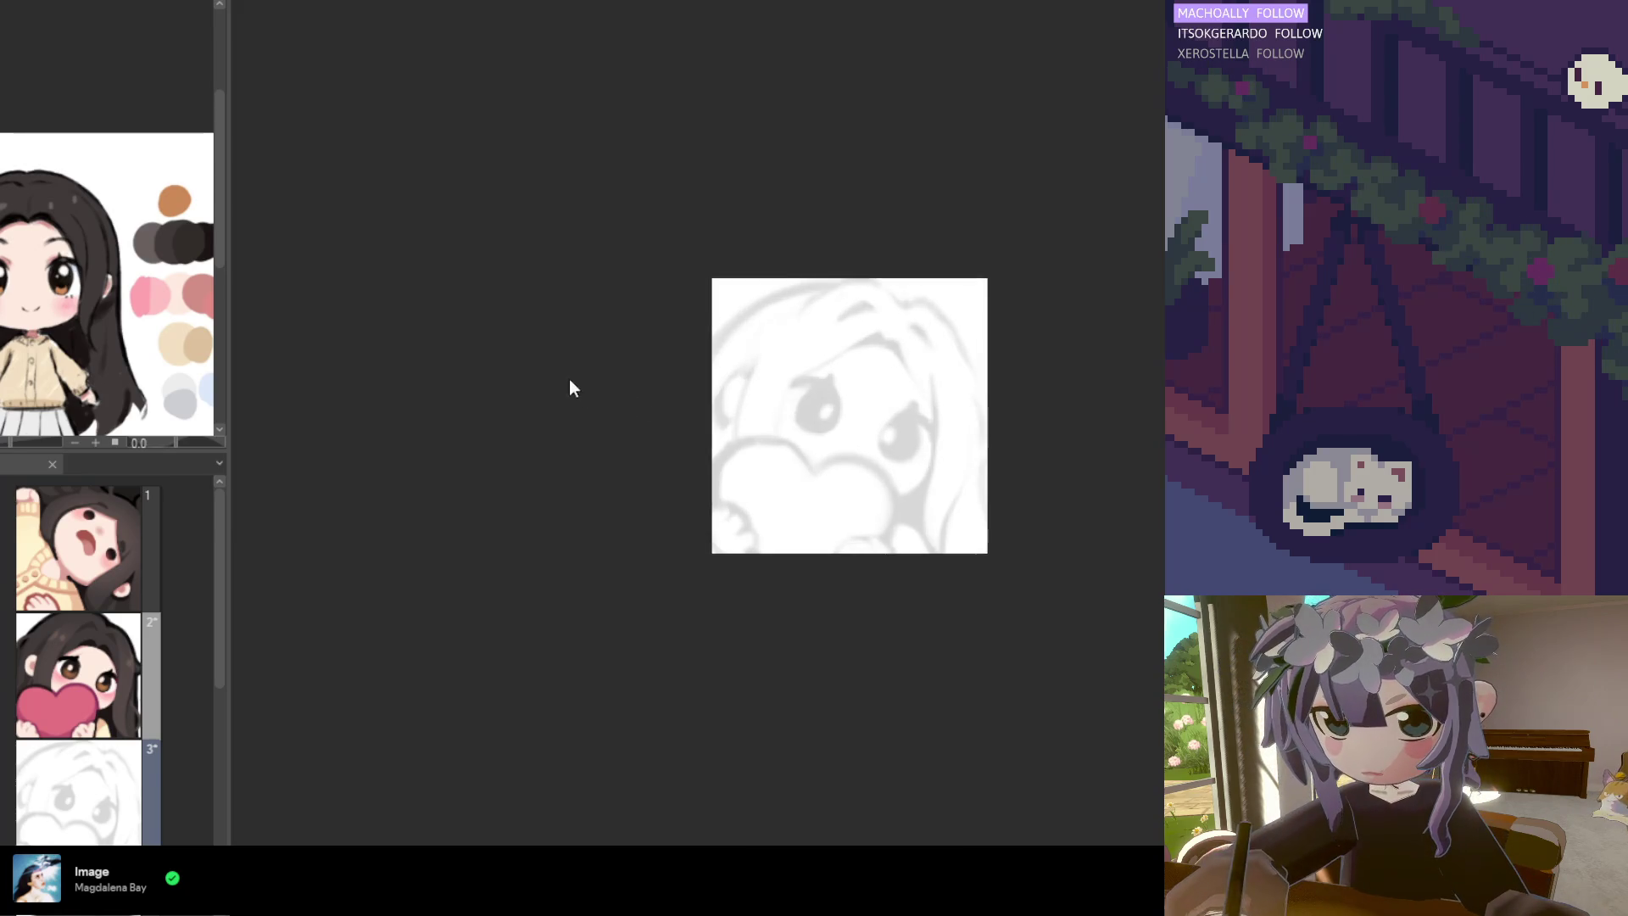
scroll(805, 510, "up", 1)
scroll(805, 510, "down", 1)
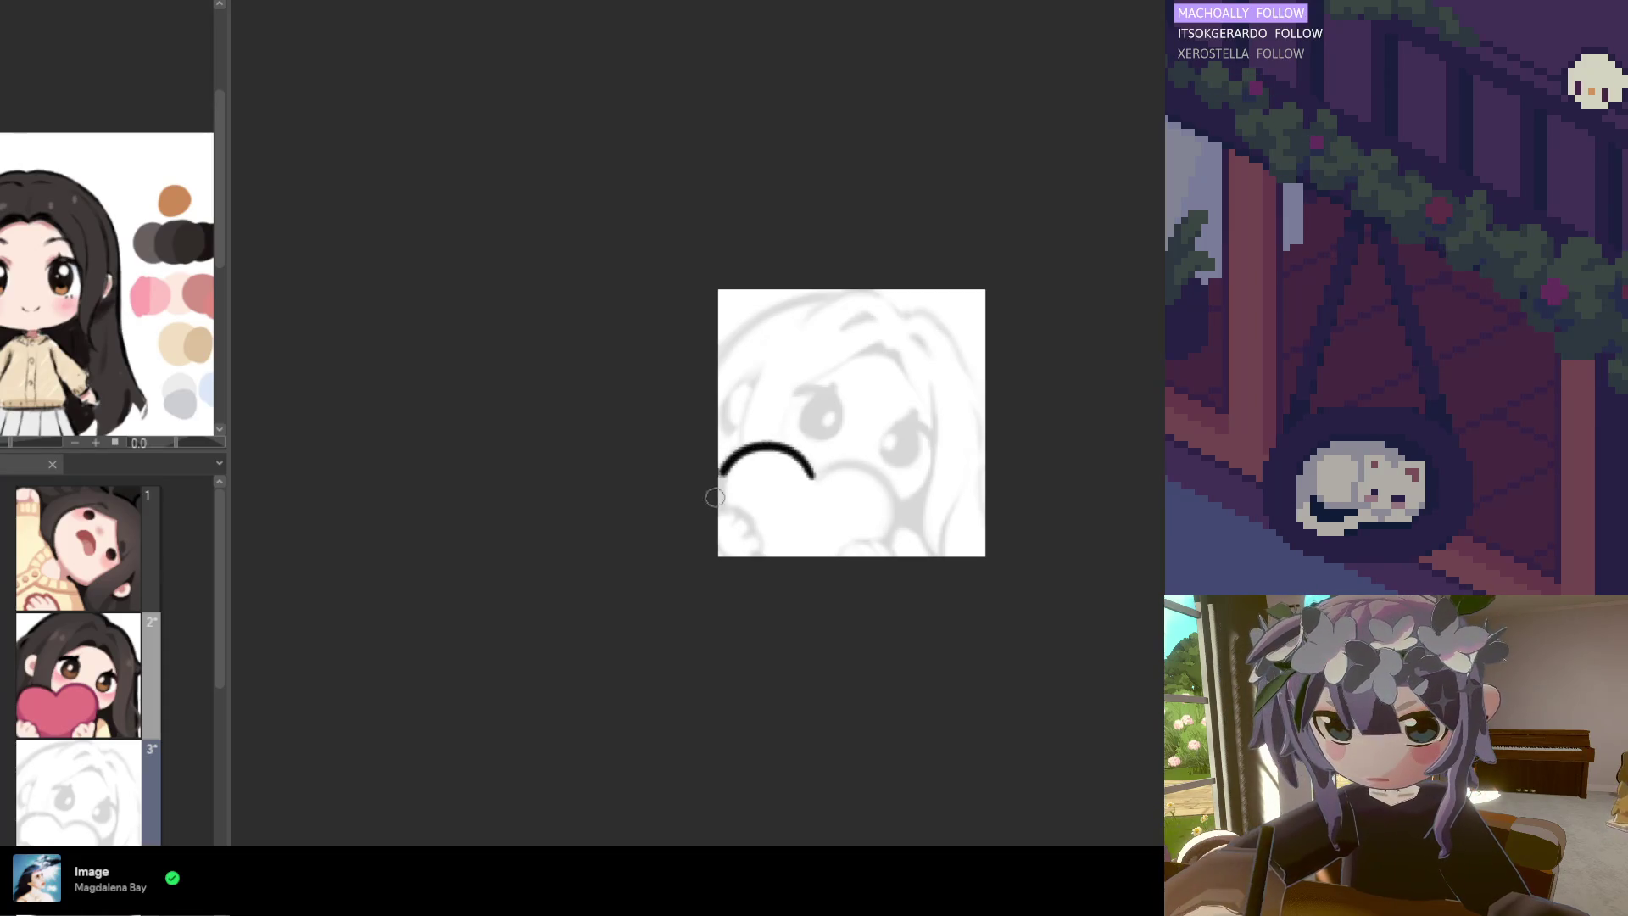
left_click_drag(815, 479, 763, 452)
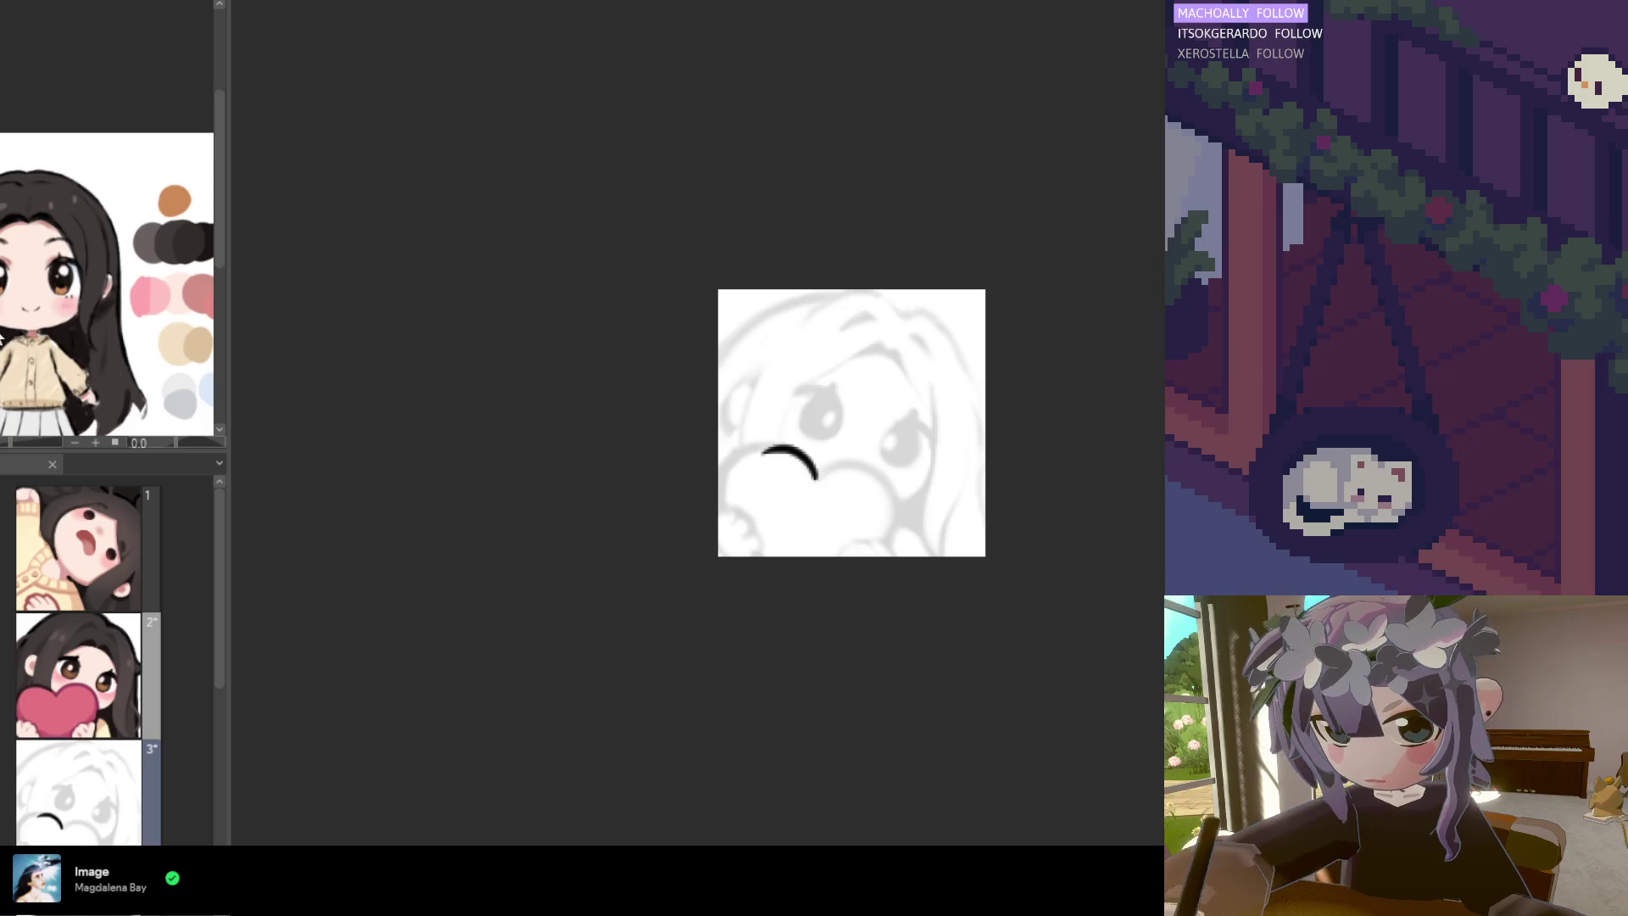
key("ctrl+z")
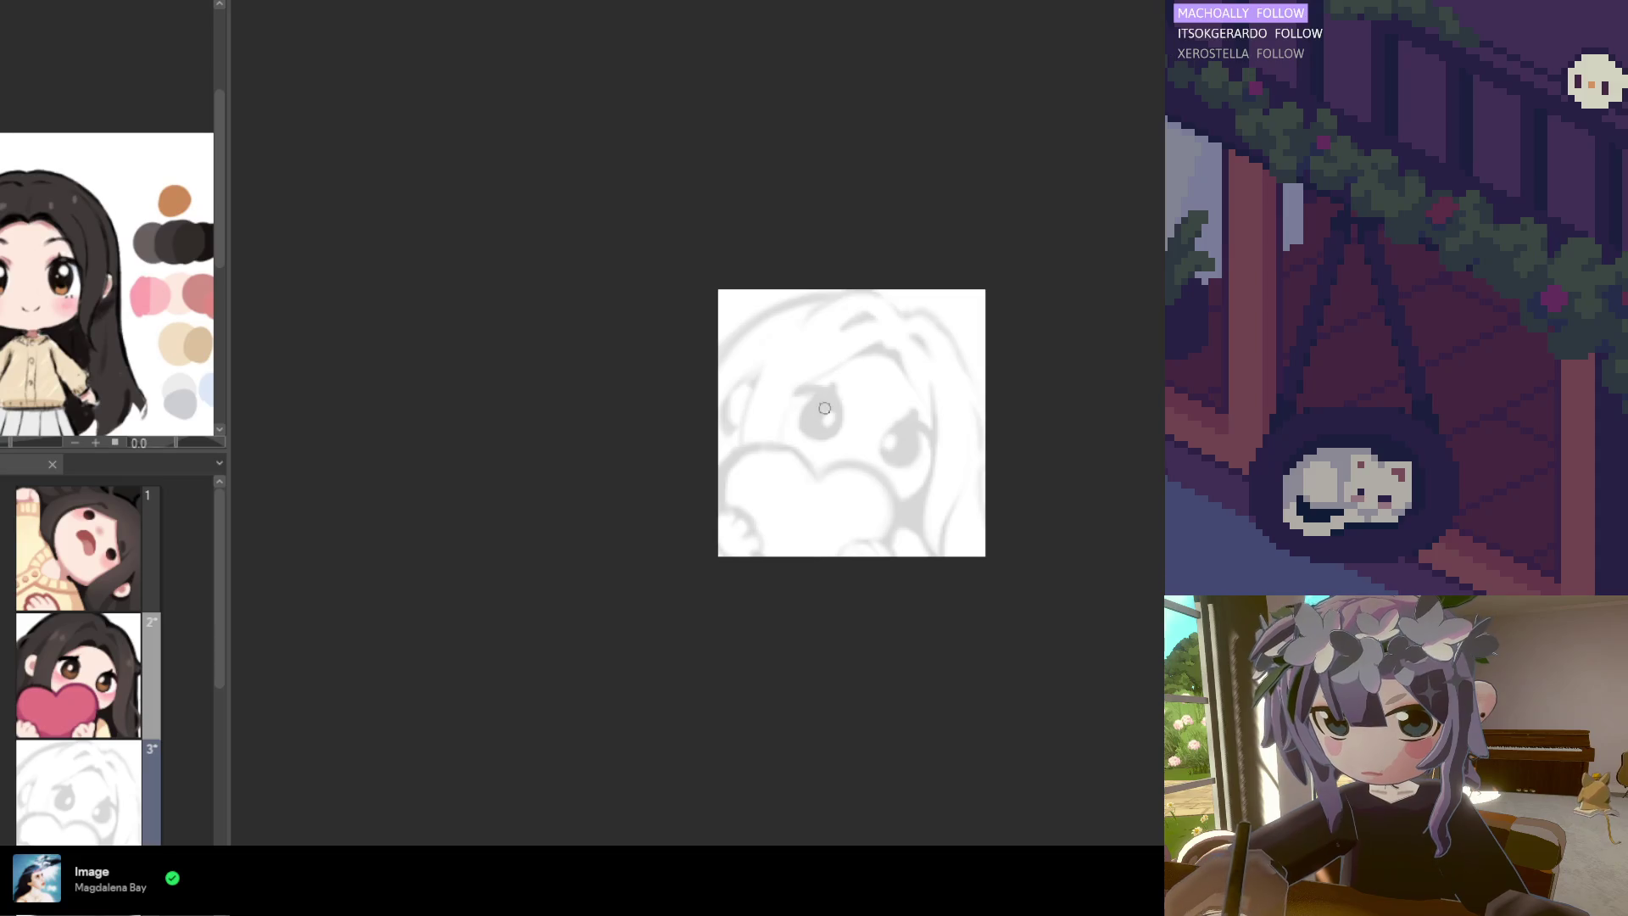
key("ctrl+z")
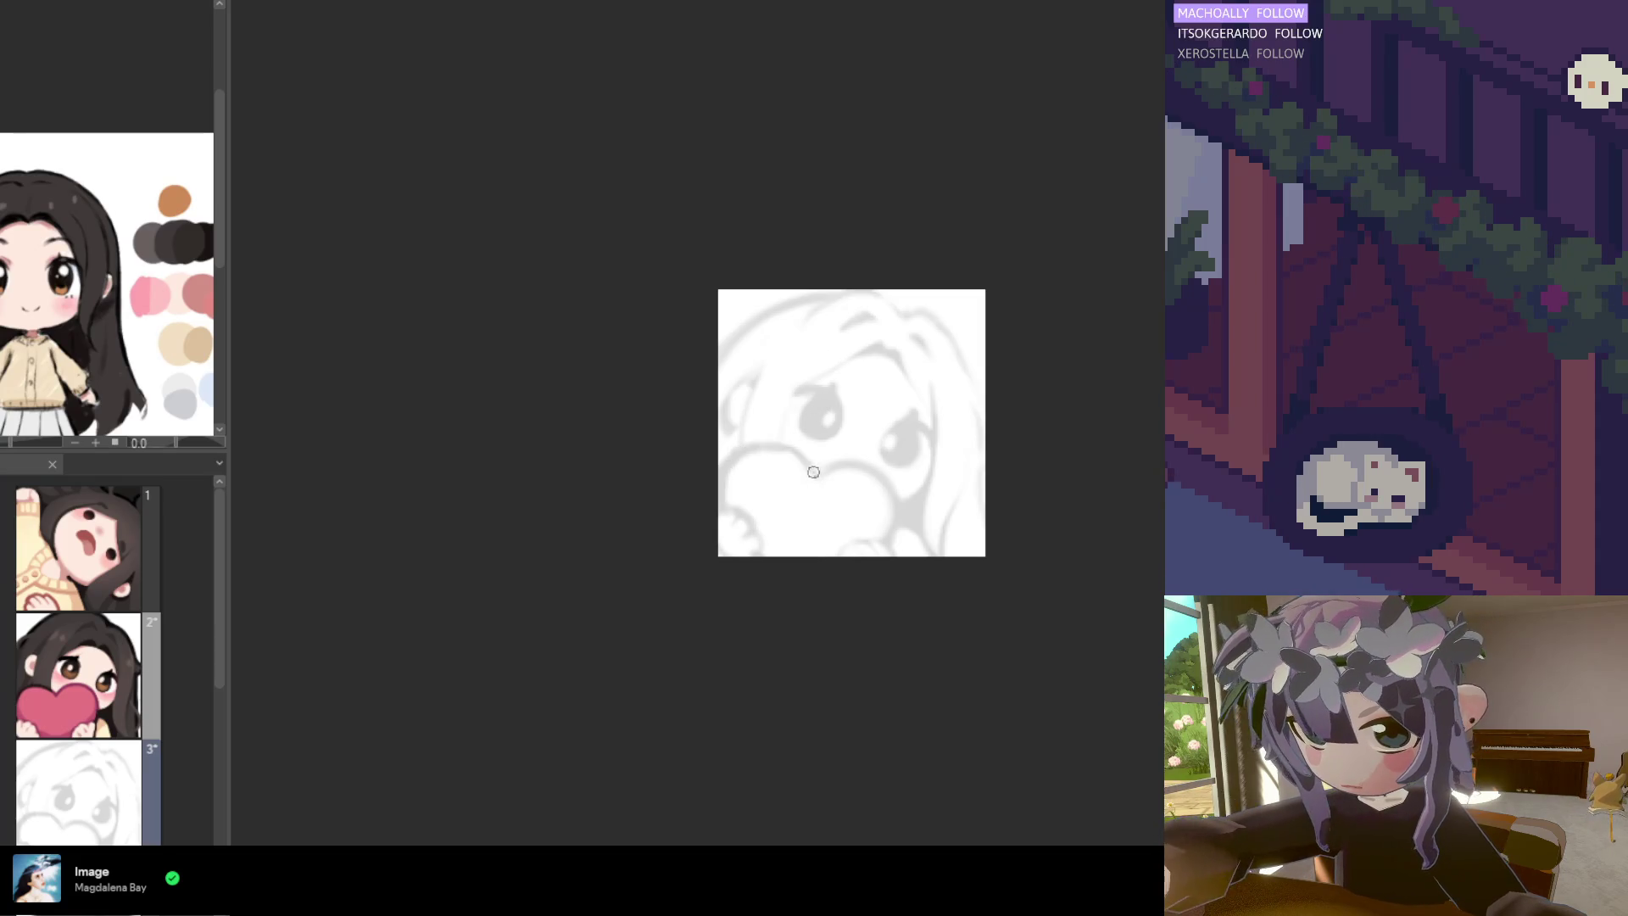
mouse_move(816, 476)
left_mouse_down()
mouse_move(725, 492)
mouse_move(736, 519)
left_mouse_up()
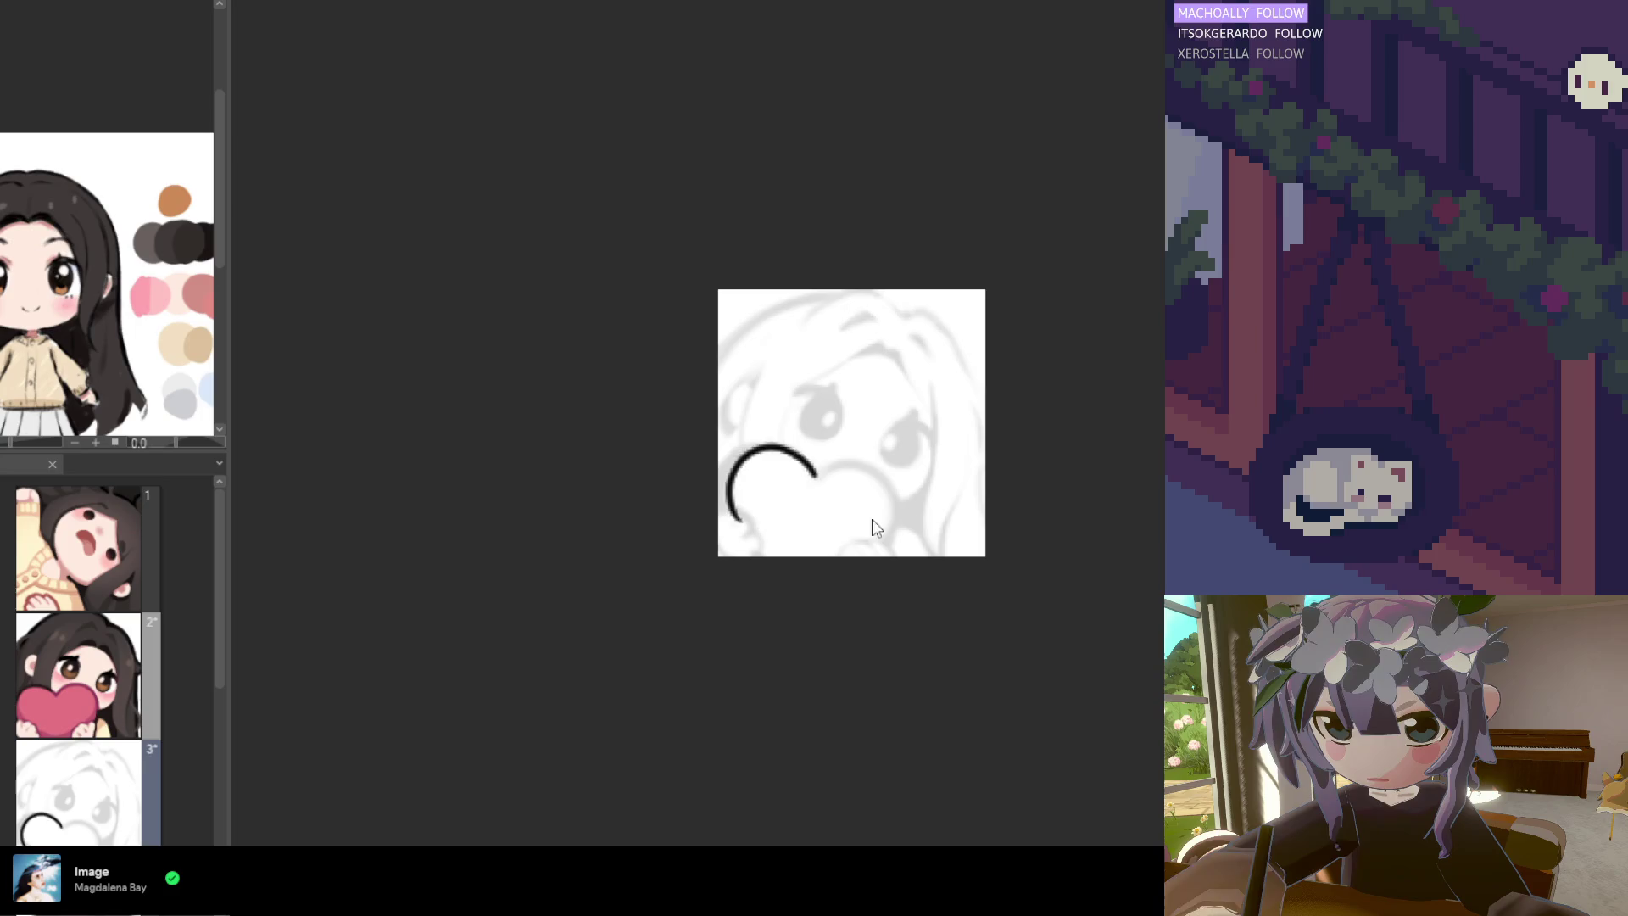
key("ctrl+z")
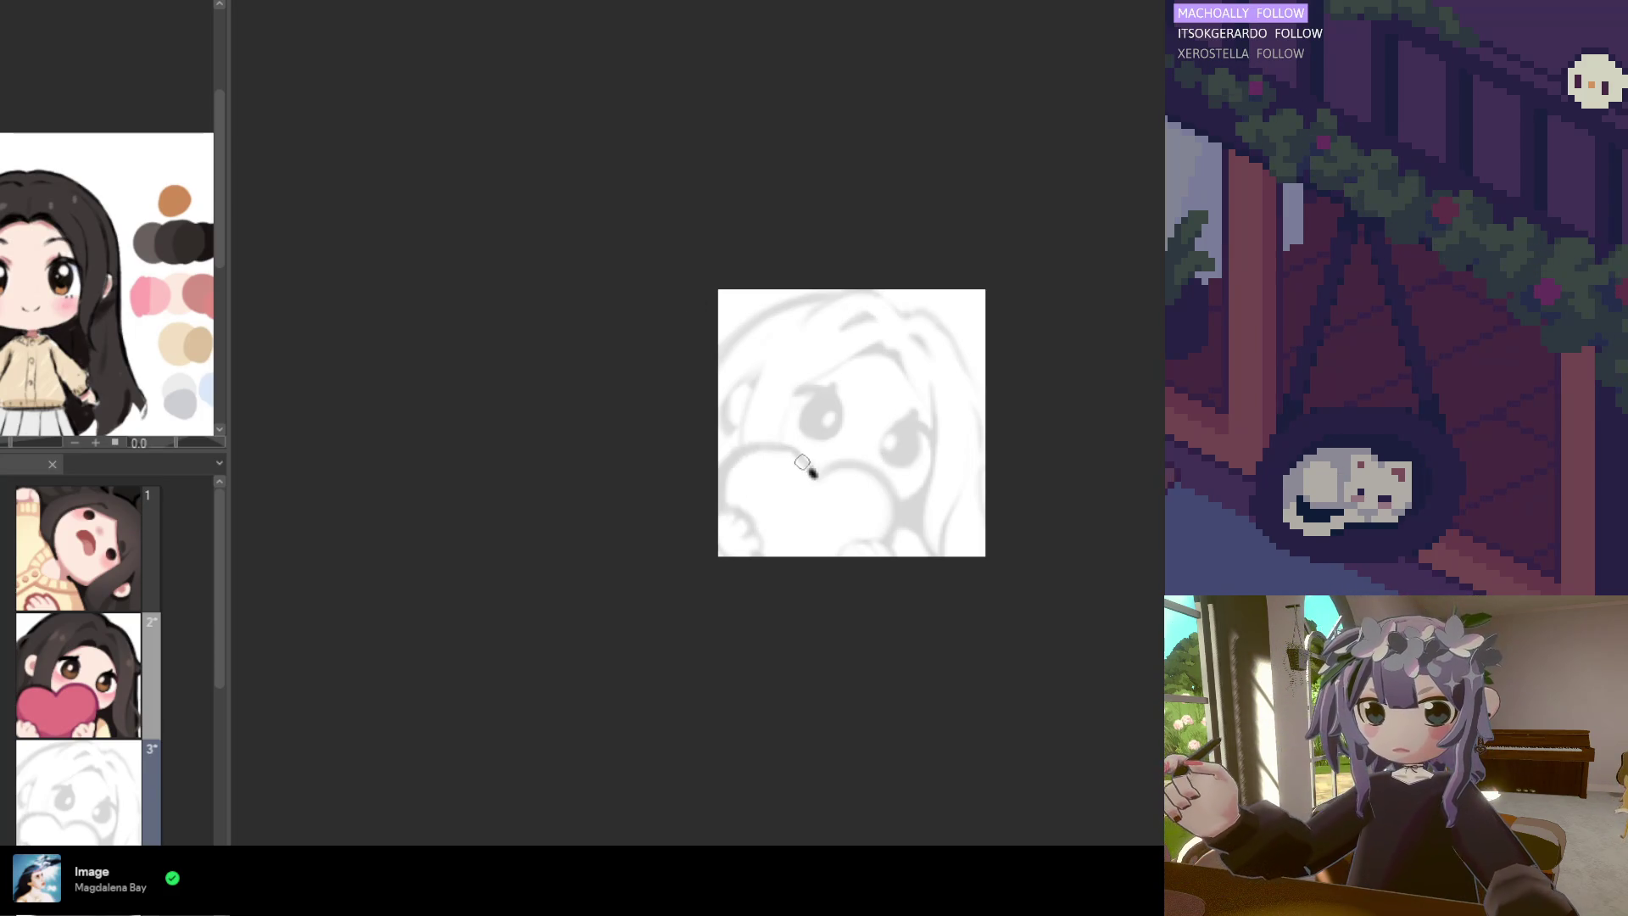
left_click_drag(811, 461, 727, 496)
key("ctrl+z")
Make several more passes at the heart's left arc across the cheek, undoing each unsatisfying stroke
scroll(774, 429, "down", 1)
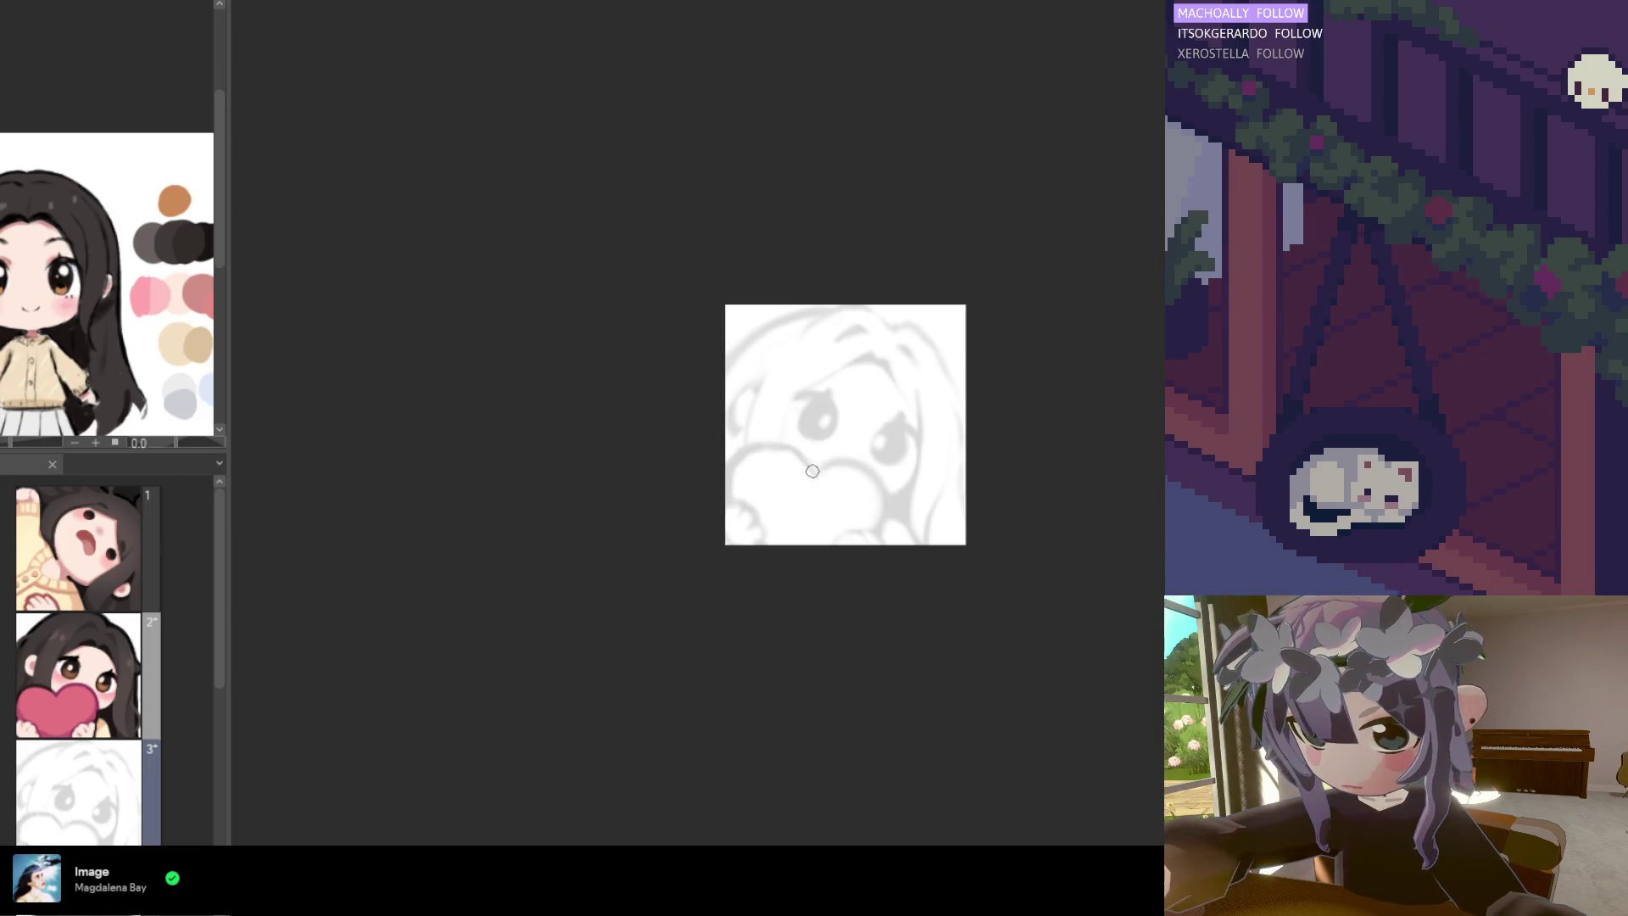
left_click_drag(807, 465, 763, 506)
key("ctrl+z")
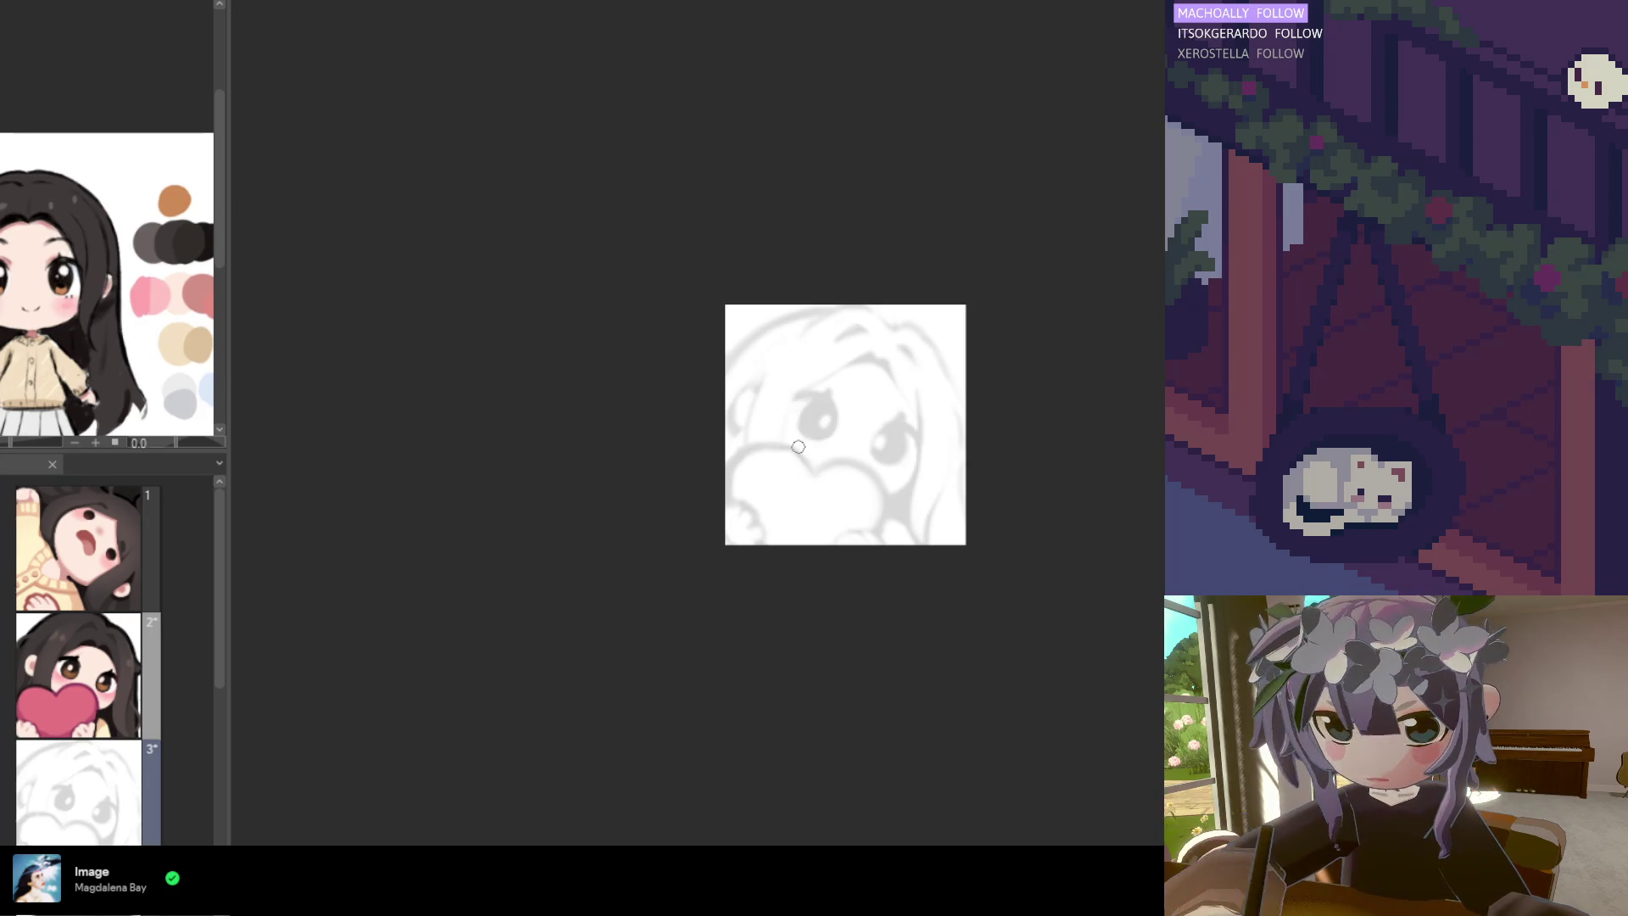
scroll(809, 464, "down", 4)
scroll(799, 459, "up", 1)
scroll(798, 459, "up", 2)
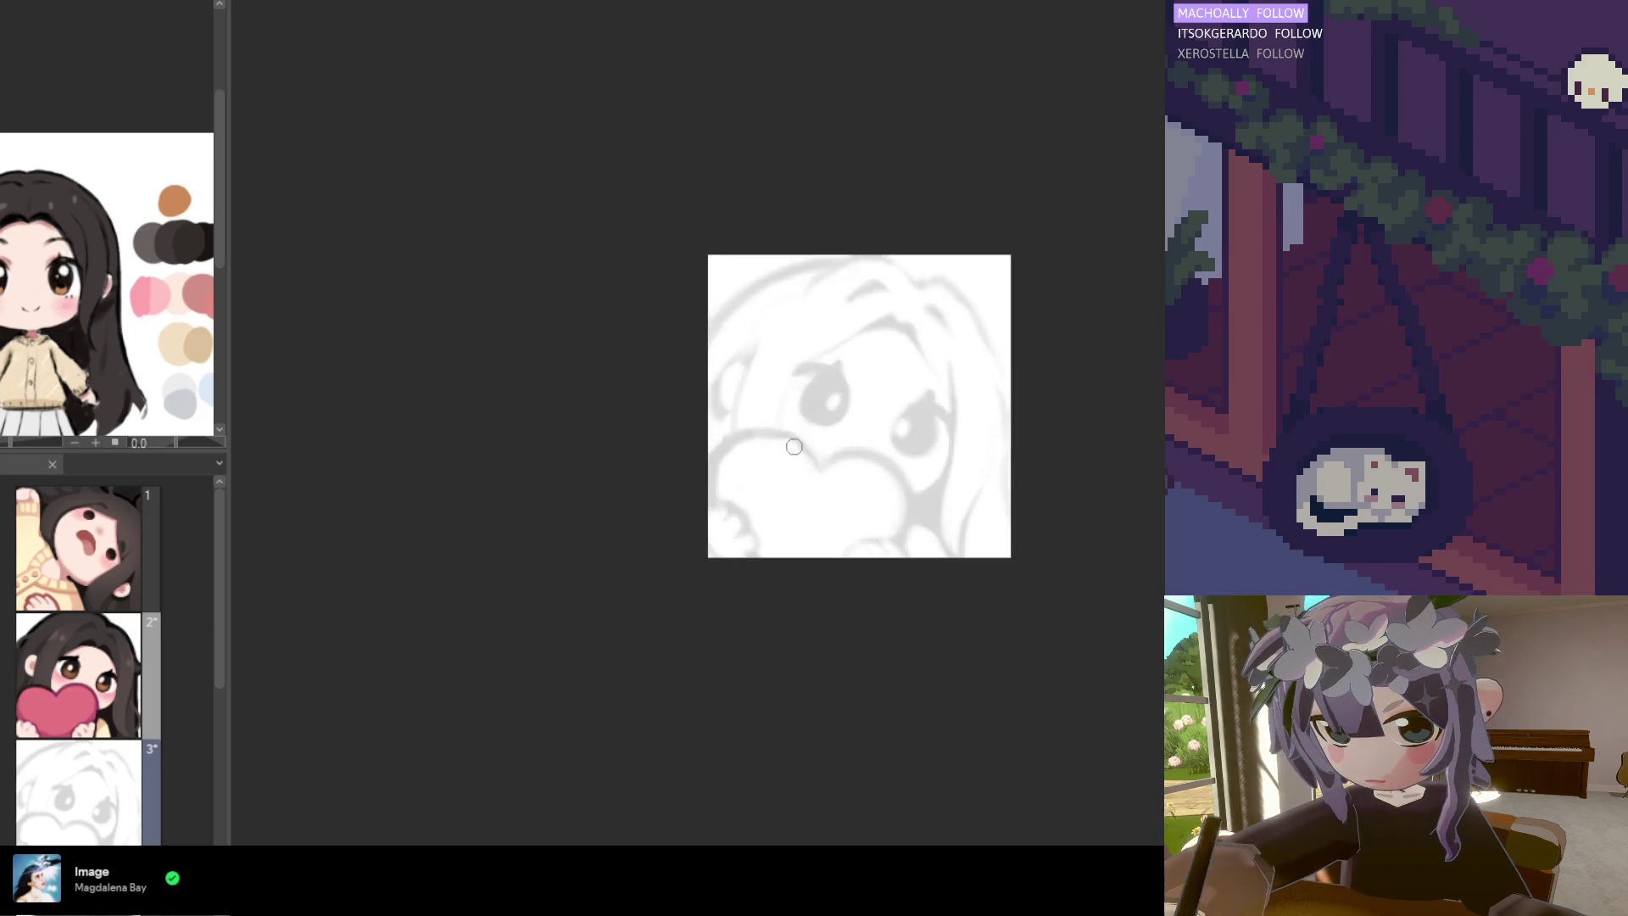
scroll(801, 449, "down", 1)
scroll(803, 439, "up", 1)
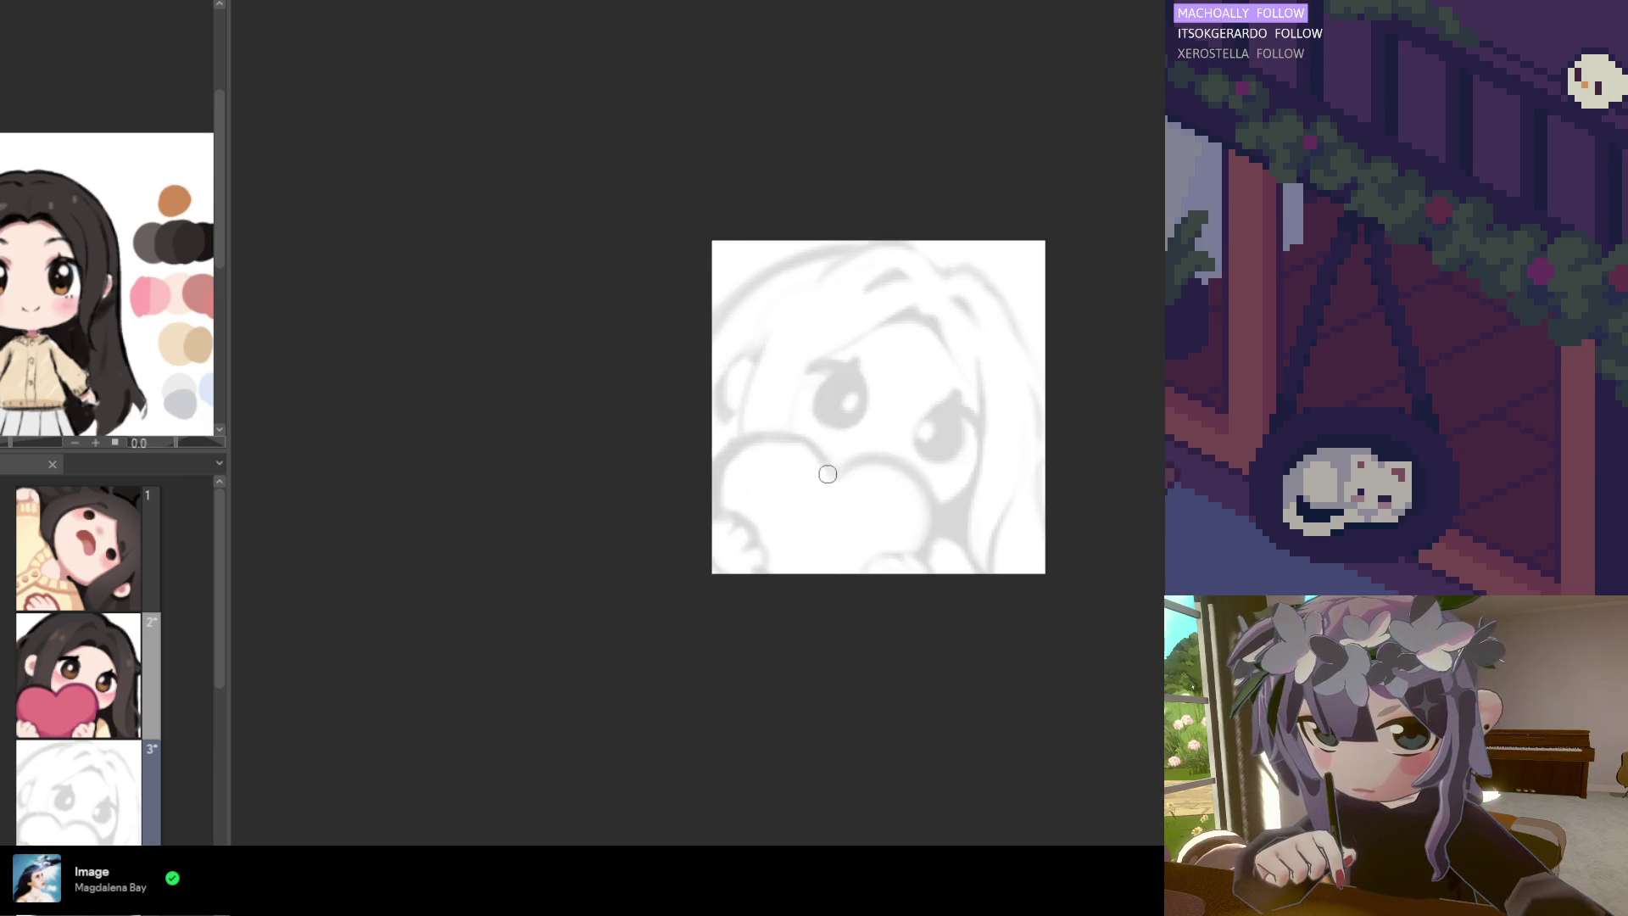
mouse_move(828, 472)
left_mouse_down()
mouse_move(747, 454)
mouse_move(729, 496)
left_mouse_up()
key("ctrl+z")
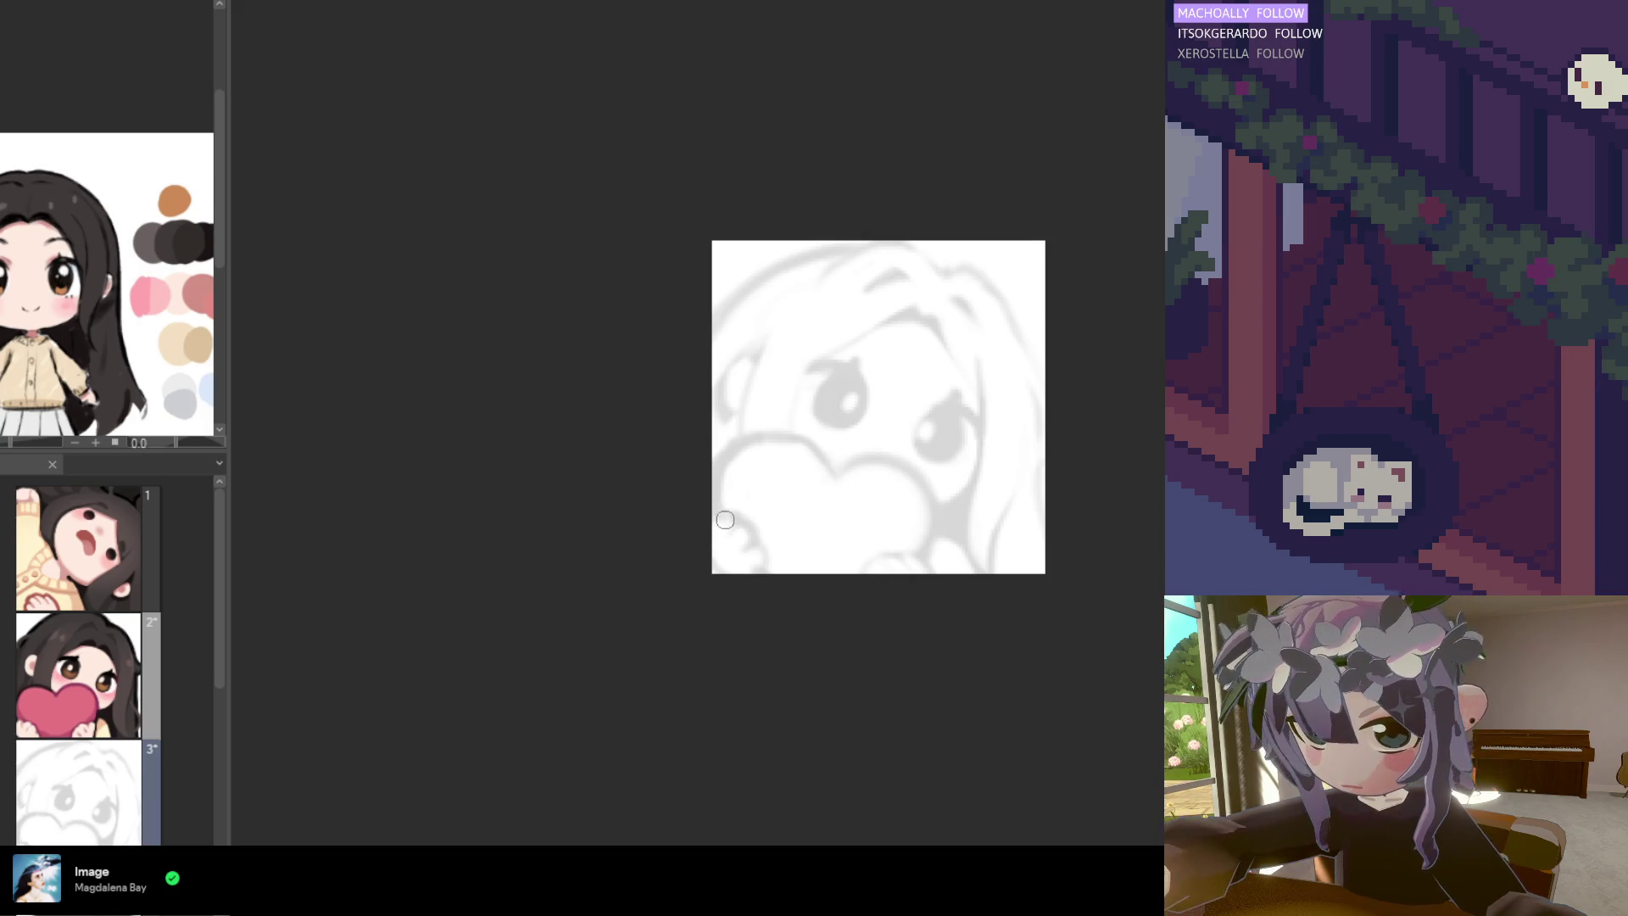
left_click_drag(716, 498, 829, 466)
key("ctrl+z")
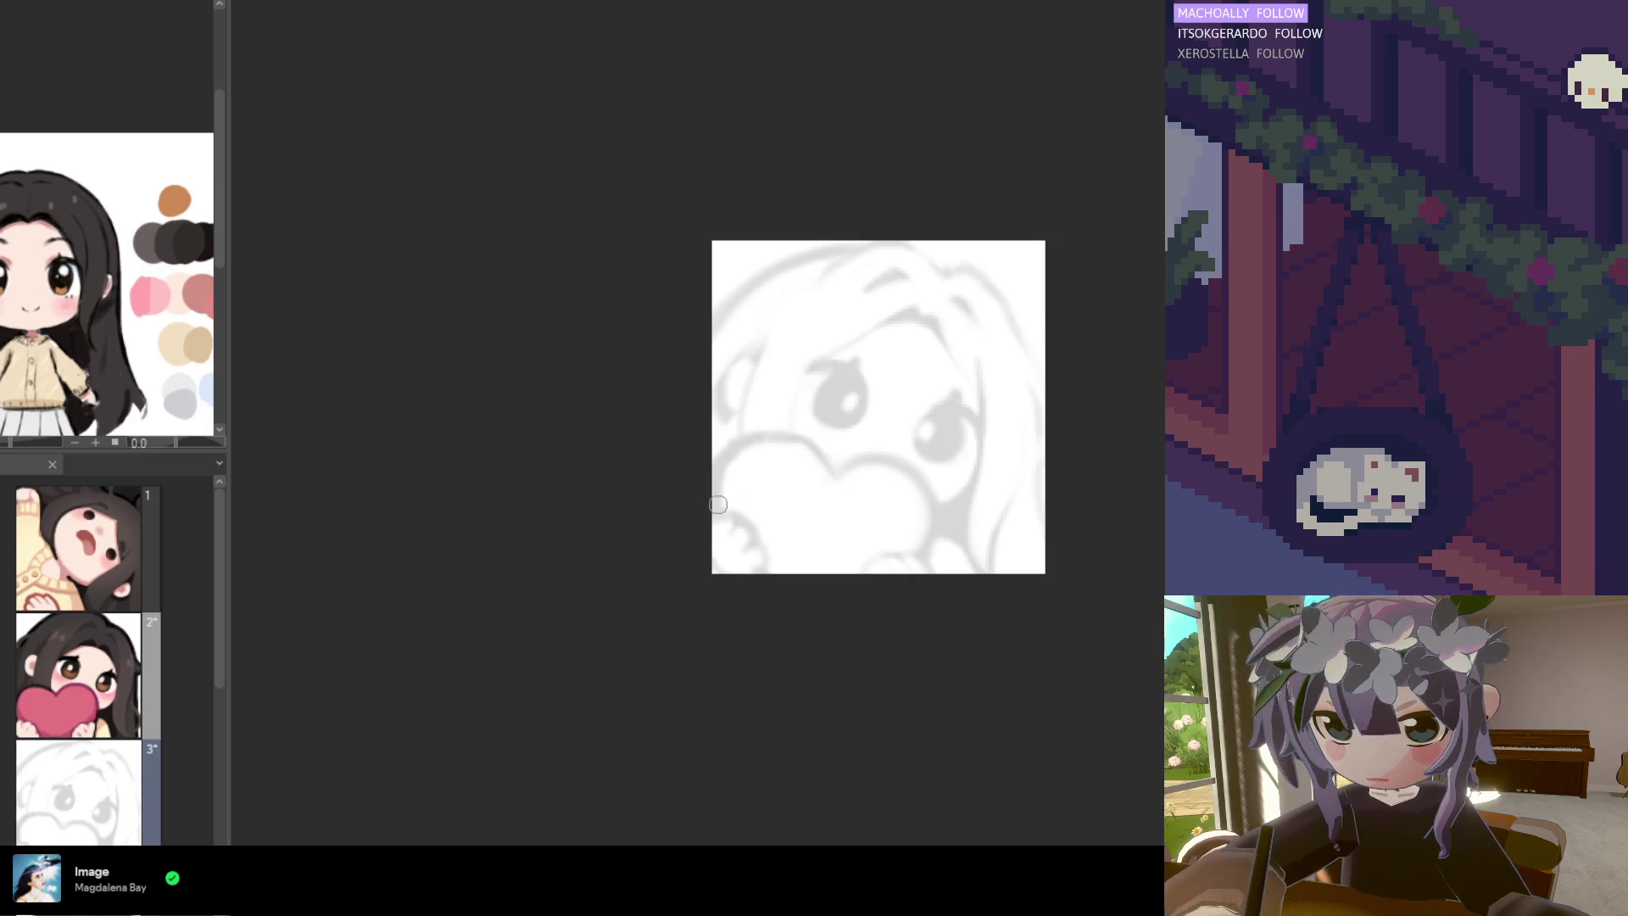
mouse_move(720, 470)
left_mouse_down()
mouse_move(764, 434)
mouse_move(829, 466)
mouse_move(767, 435)
mouse_move(718, 500)
mouse_move(782, 584)
left_mouse_up()
key("ctrl+z")
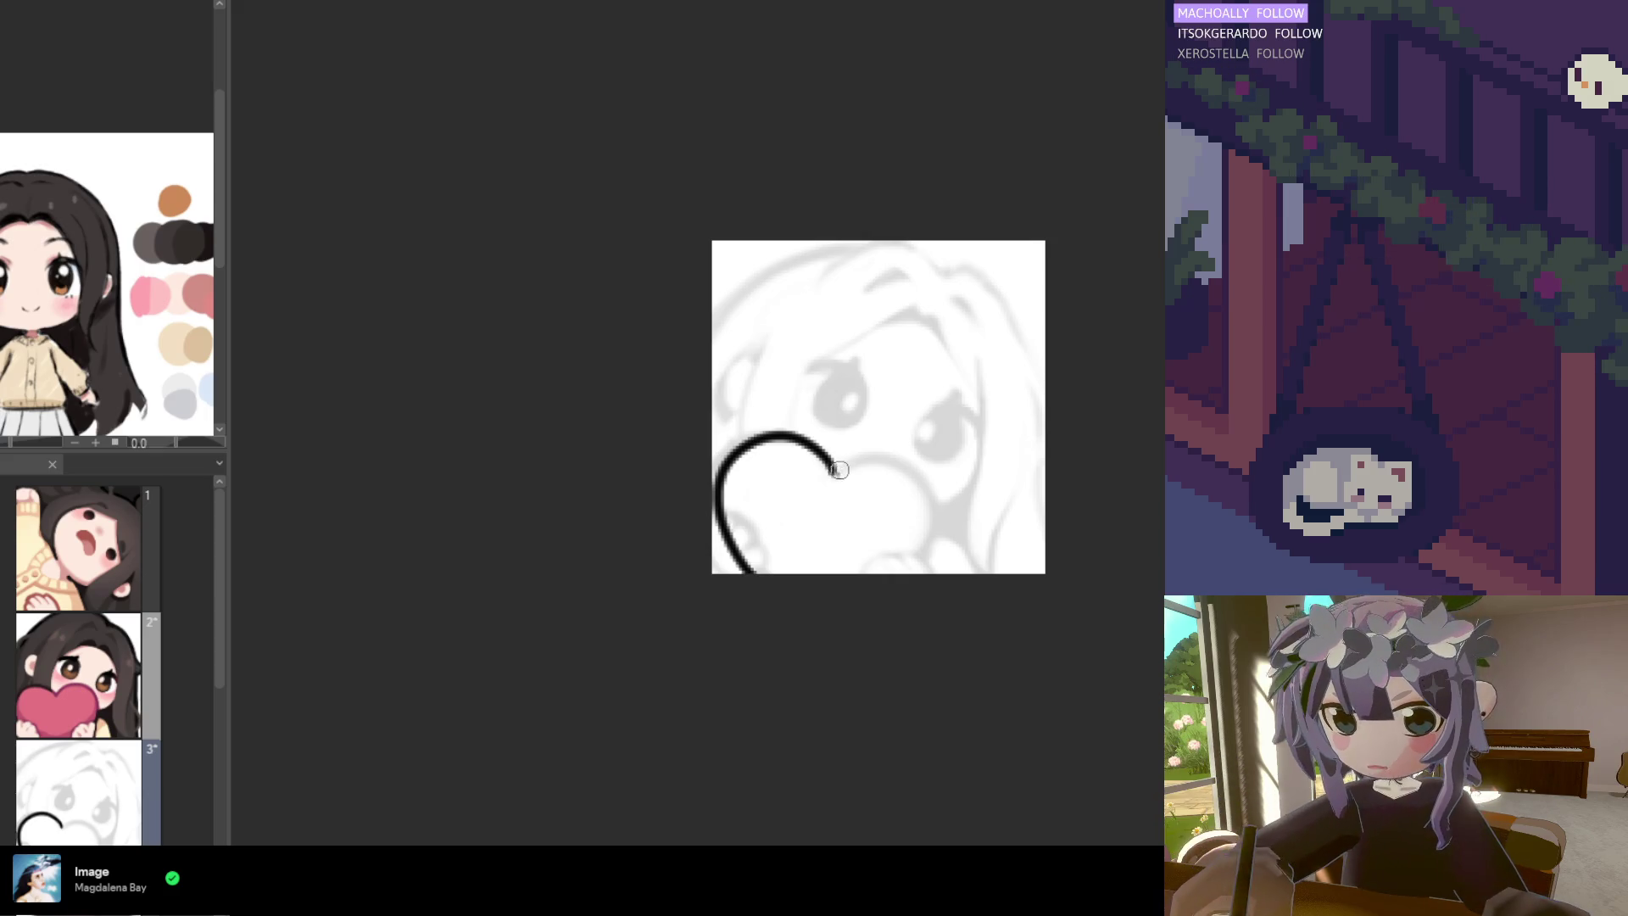
key("ctrl+z")
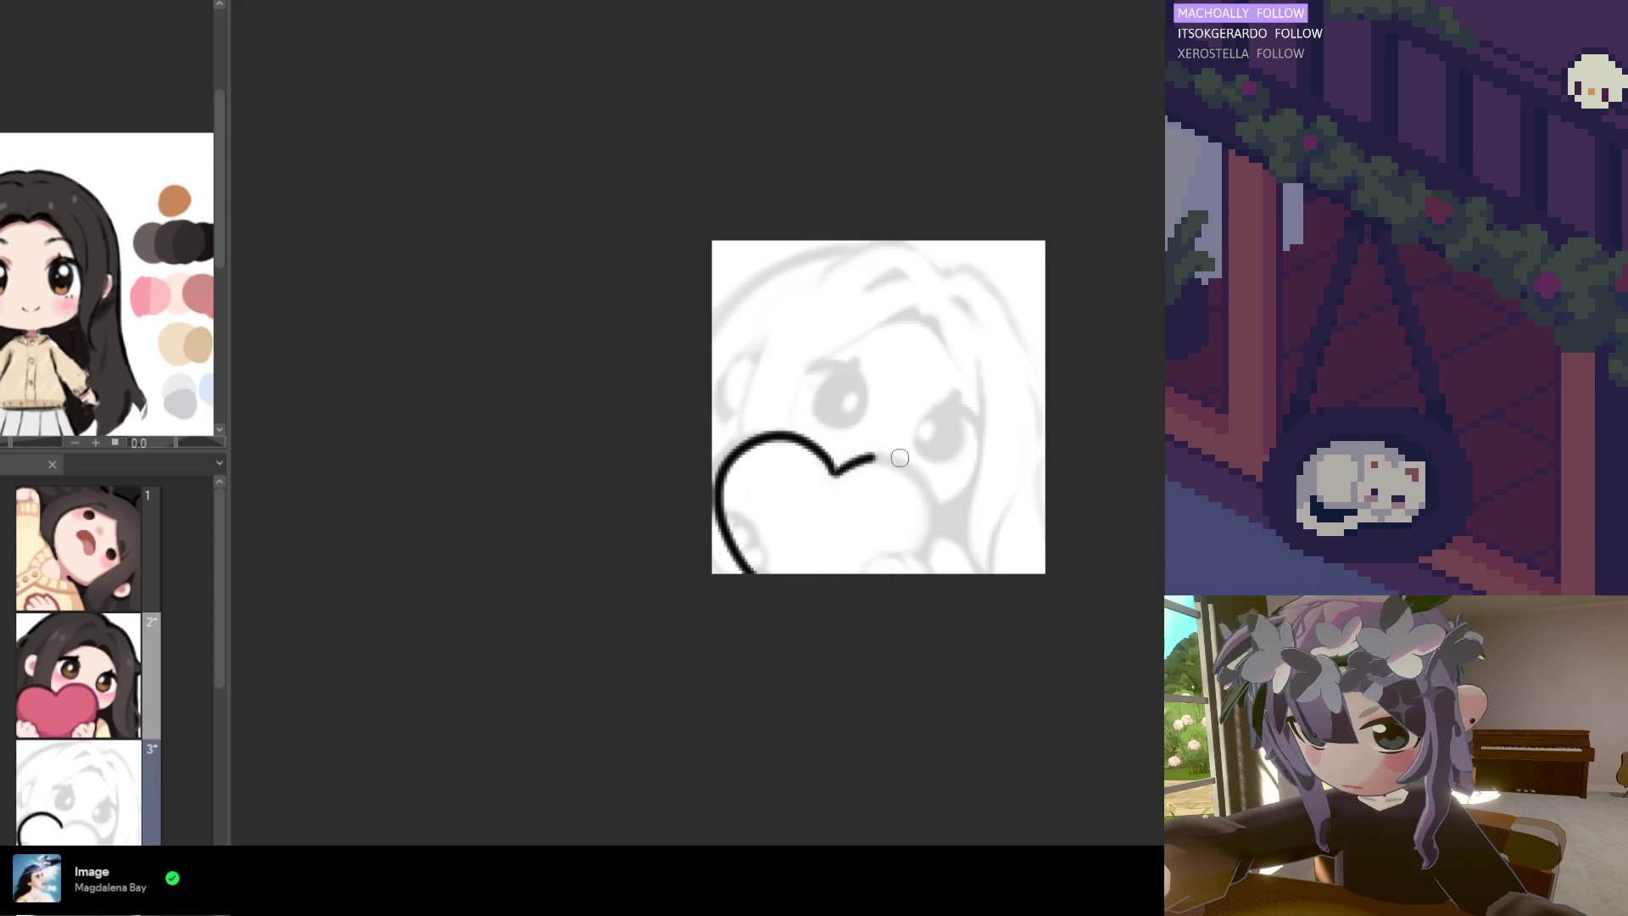
left_click_drag(900, 458, 928, 550)
key("ctrl+z")
left_click_drag(835, 474, 911, 555)
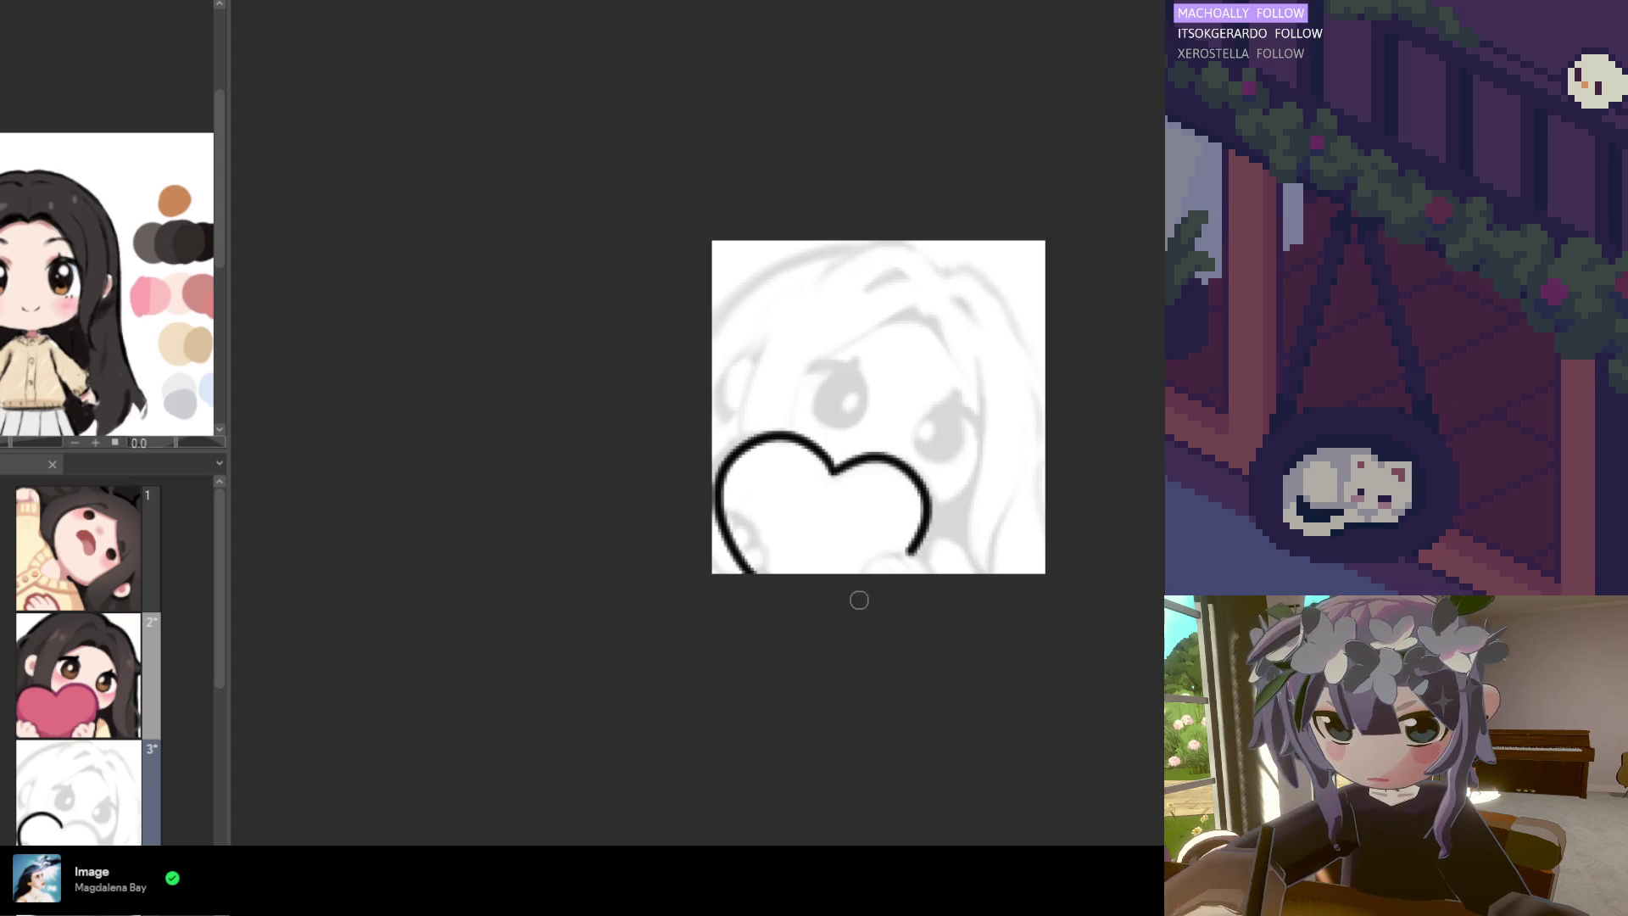
key("ctrl+z")
mouse_move(835, 473)
left_mouse_down()
mouse_move(883, 450)
mouse_move(867, 588)
left_mouse_up()
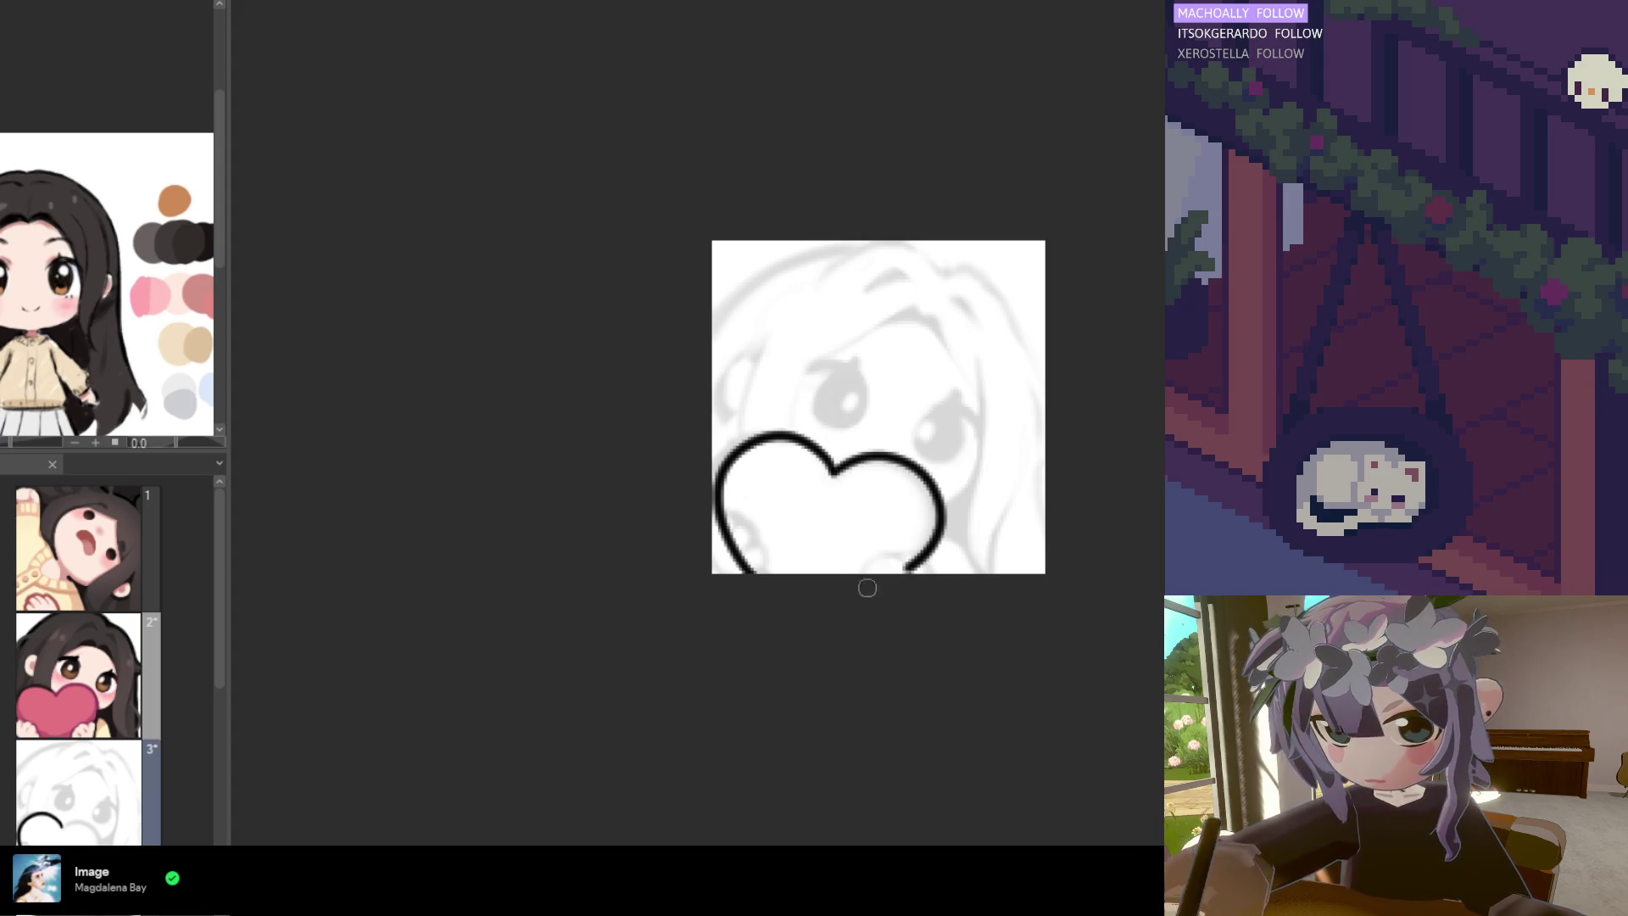
key("ctrl+z")
left_click_drag(835, 472, 912, 580)
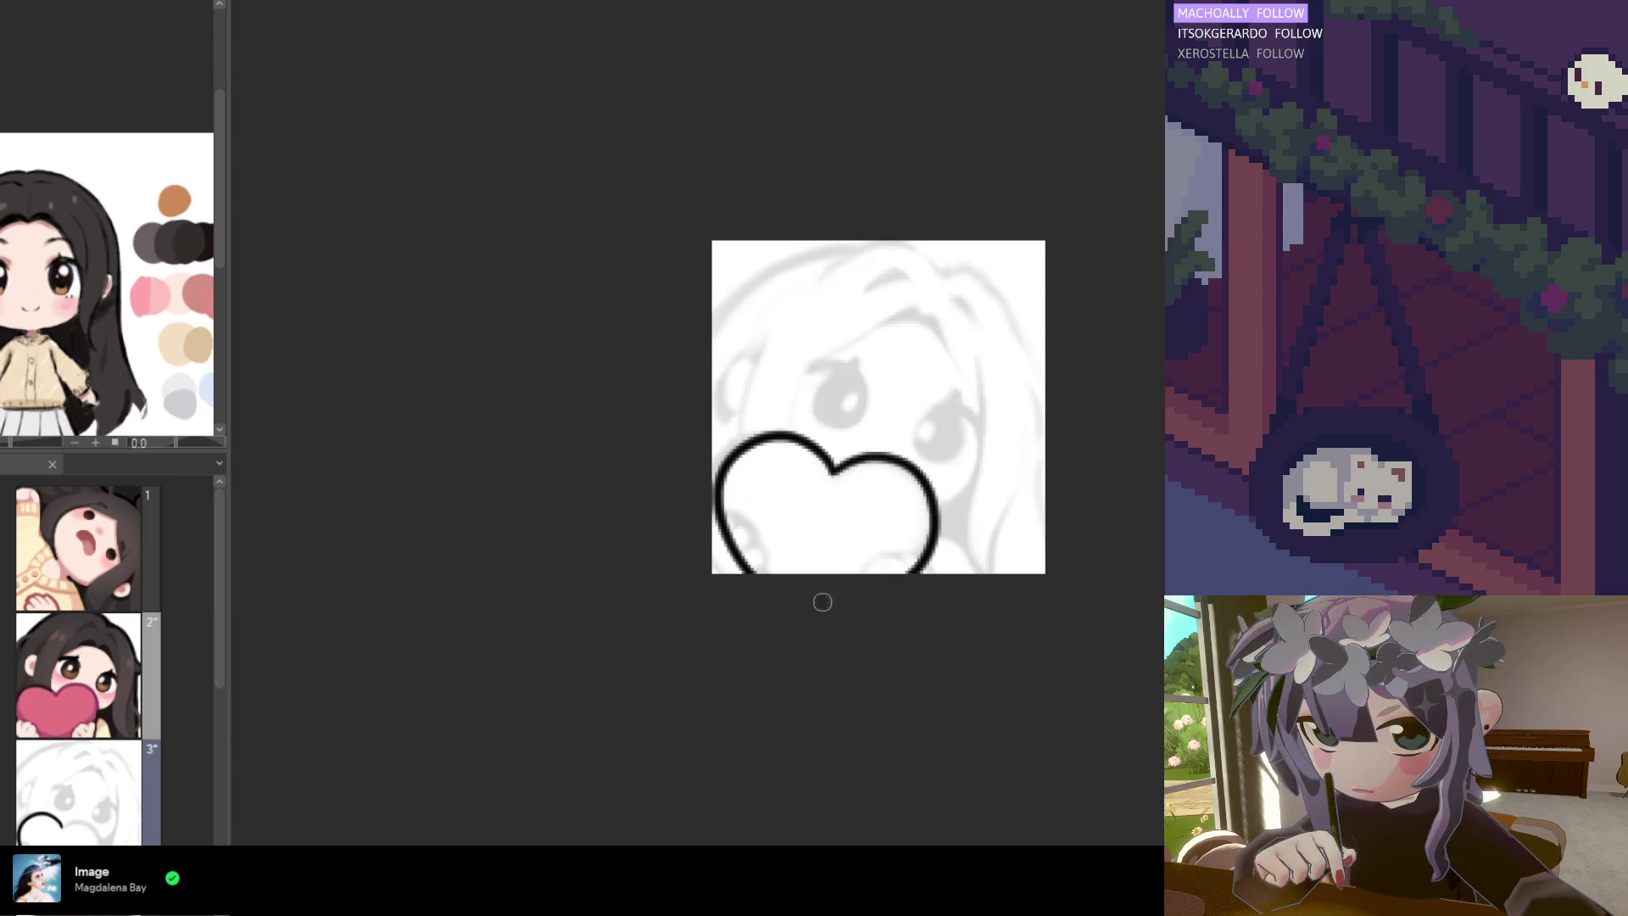
key("ctrl+z")
mouse_move(835, 472)
left_mouse_down()
mouse_move(867, 458)
mouse_move(882, 584)
left_mouse_up()
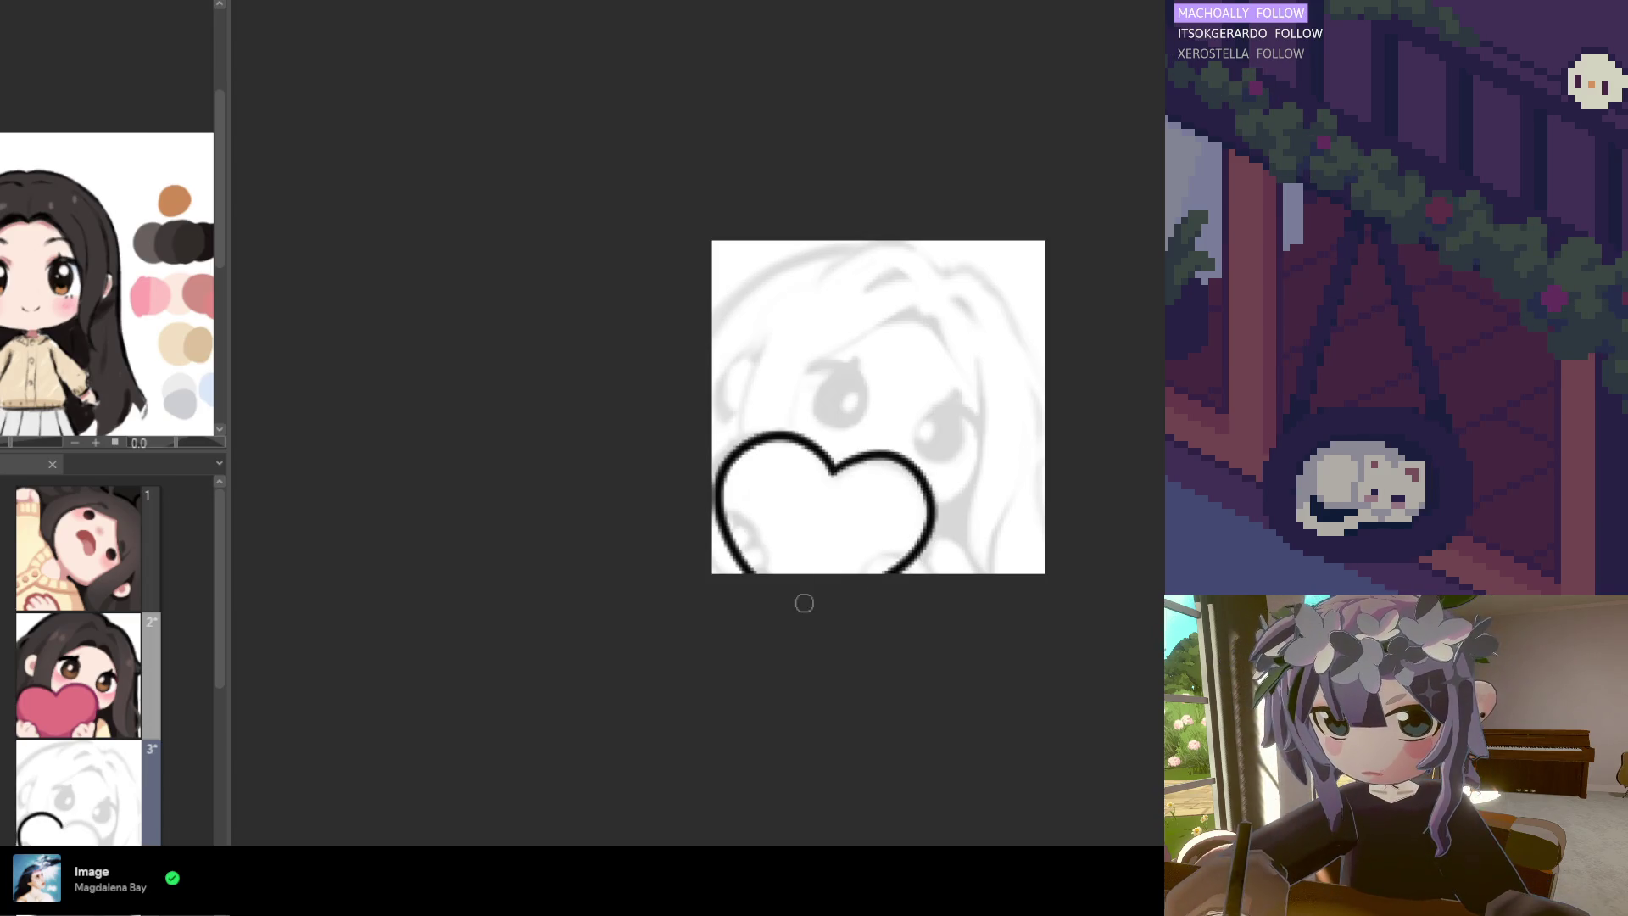
key("ctrl+z")
left_click_drag(835, 473, 865, 593)
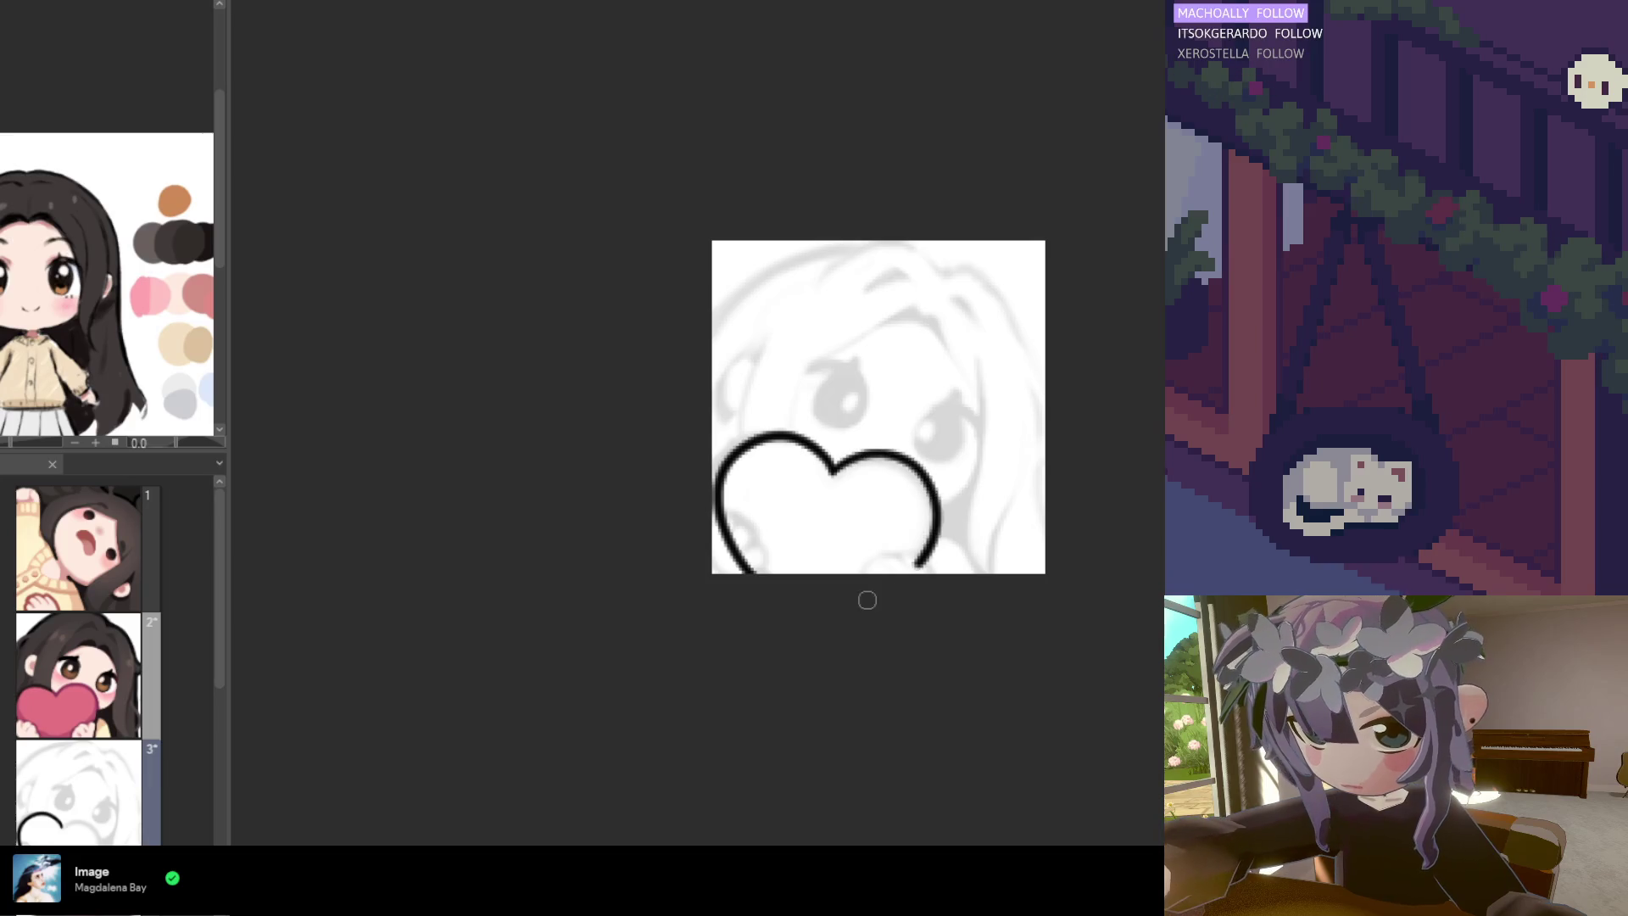
key("ctrl+z")
mouse_move(835, 472)
left_mouse_down()
mouse_move(852, 462)
mouse_move(882, 585)
left_mouse_up()
key("ctrl+z")
mouse_move(835, 472)
left_mouse_down()
mouse_move(891, 462)
mouse_move(933, 576)
left_mouse_up()
key("ctrl+z")
mouse_move(836, 474)
left_mouse_down()
mouse_move(903, 449)
mouse_move(837, 570)
left_mouse_up()
key("ctrl+z")
mouse_move(837, 473)
left_mouse_down()
mouse_move(916, 474)
mouse_move(899, 573)
left_mouse_up()
key("ctrl+z")
mouse_move(834, 474)
left_mouse_down()
mouse_move(931, 542)
mouse_move(909, 573)
left_mouse_up()
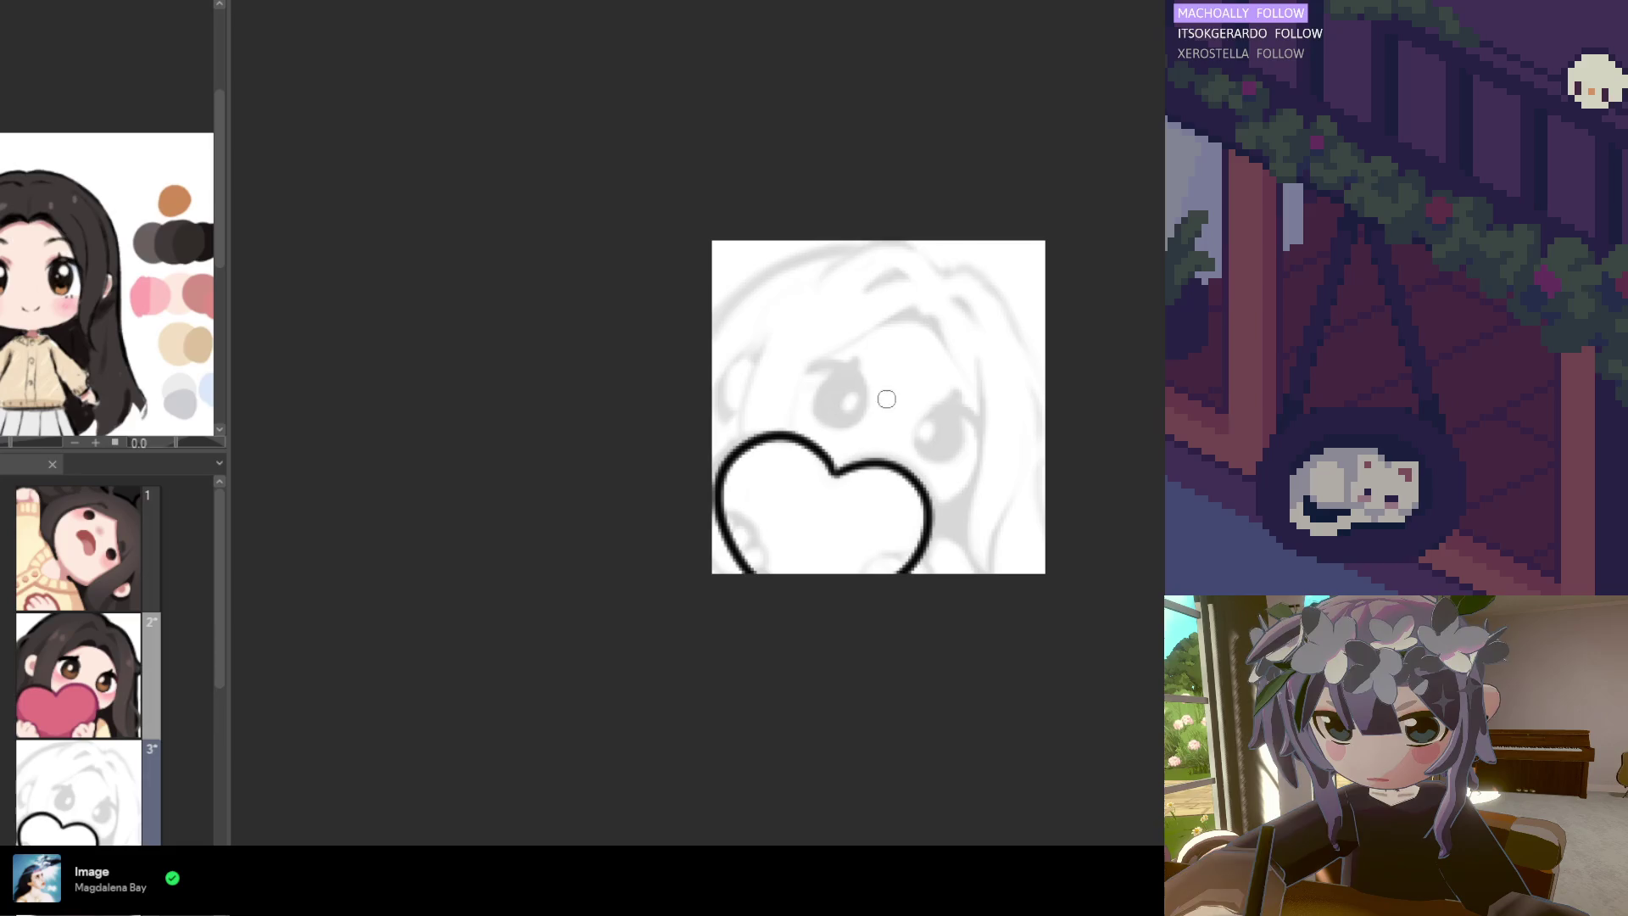
key("ctrl+z")
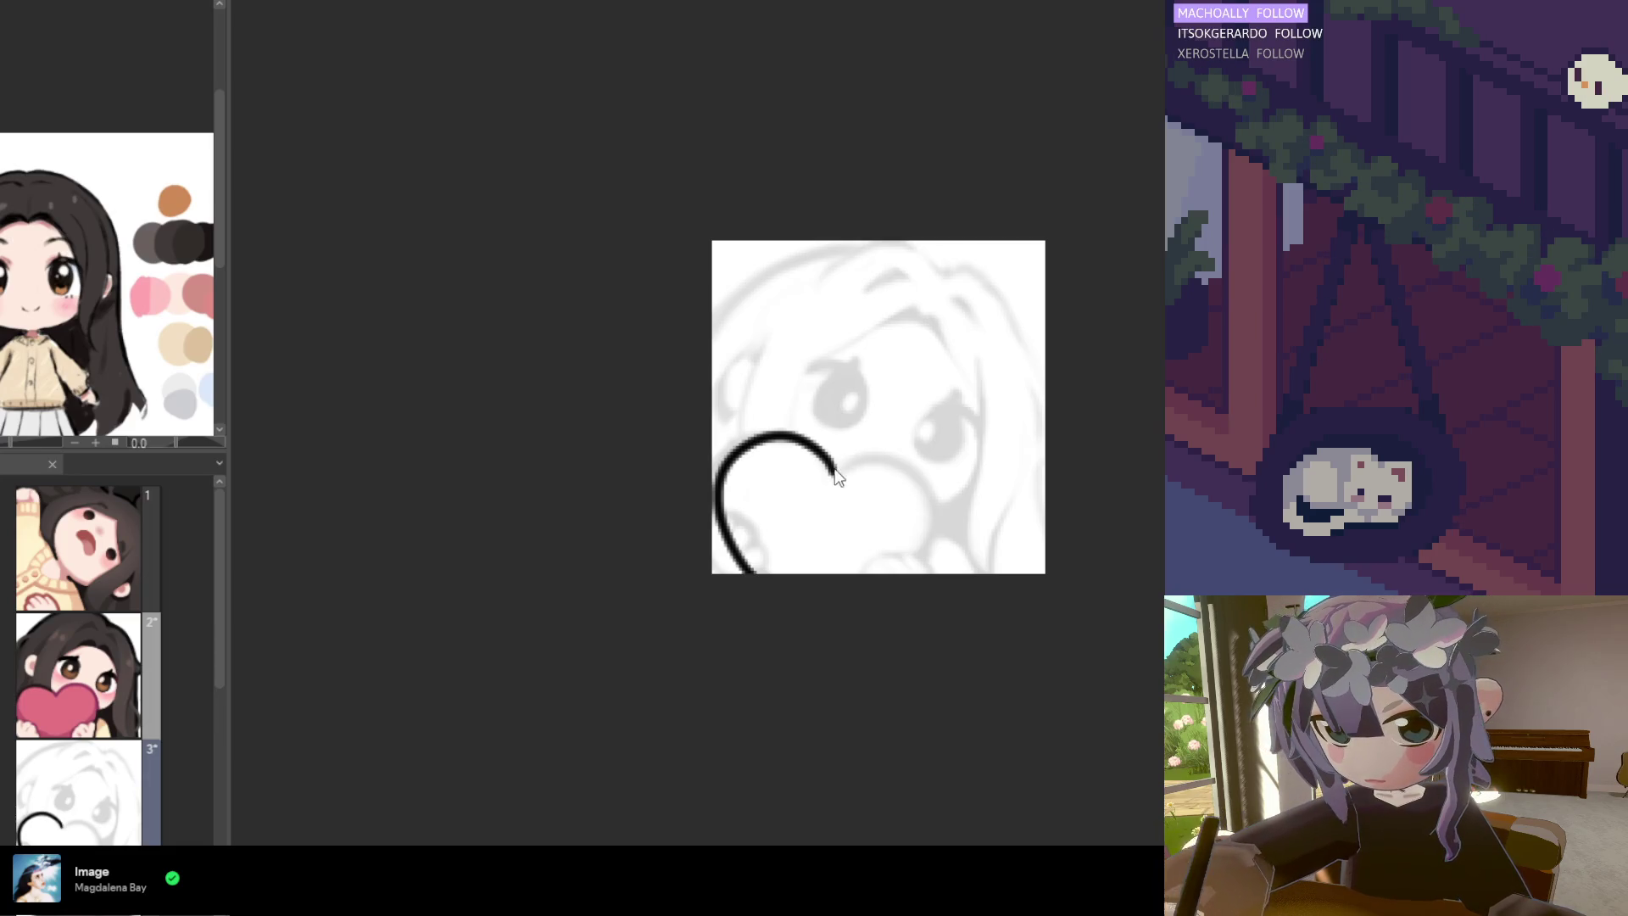
left_click_drag(824, 463, 833, 484)
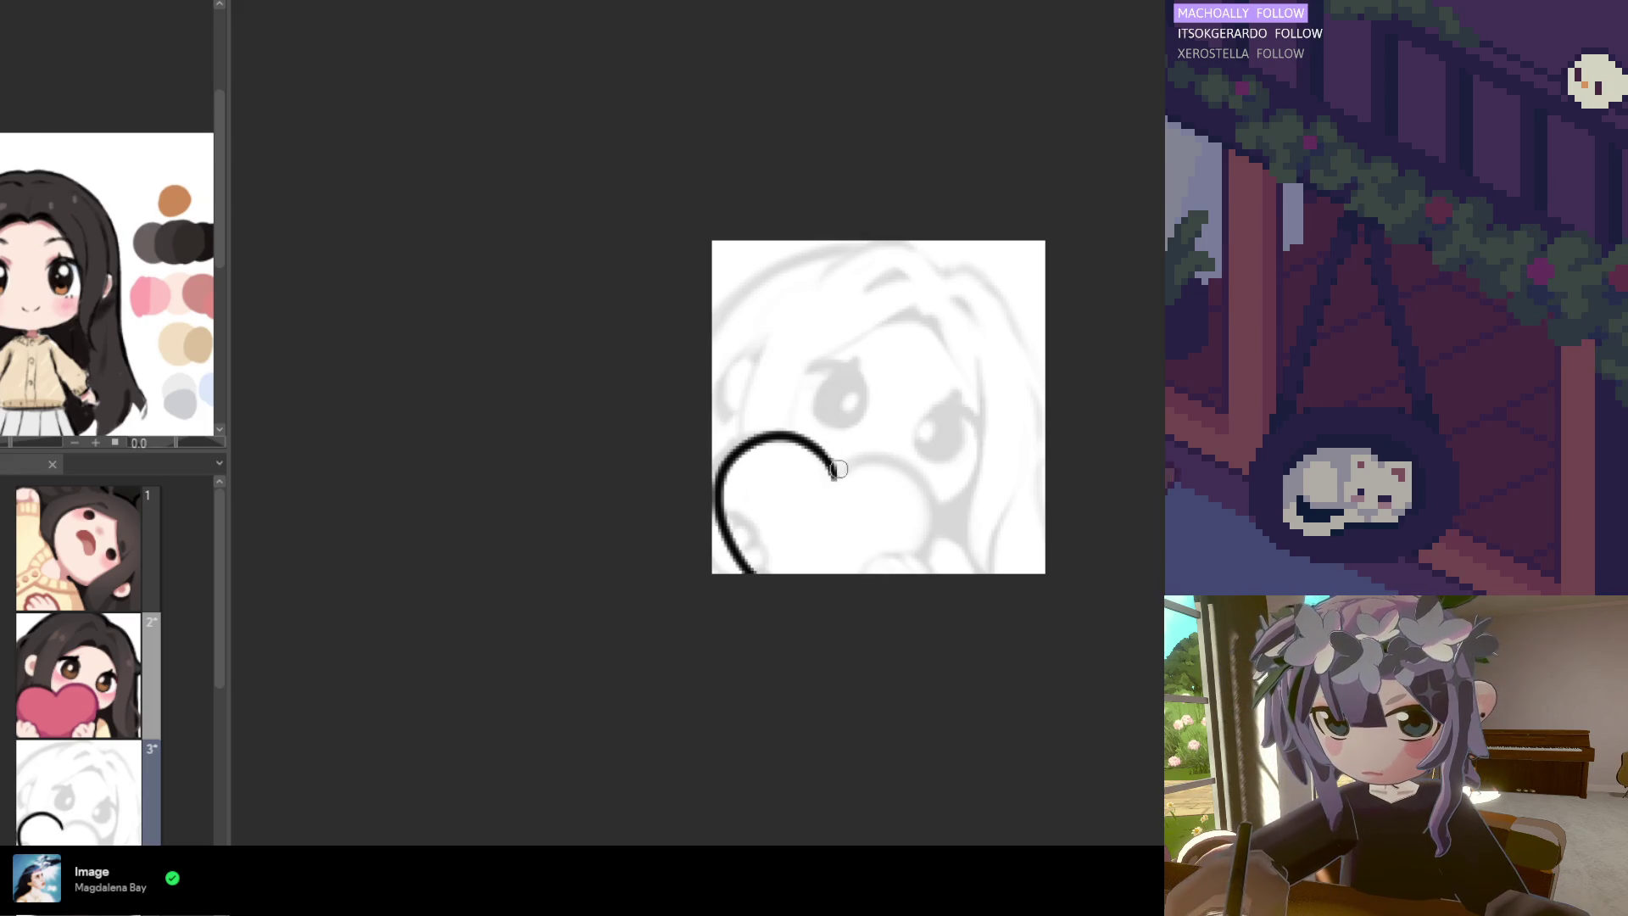
mouse_move(838, 471)
left_mouse_down()
mouse_move(937, 509)
mouse_move(916, 574)
left_mouse_up()
key("ctrl+z")
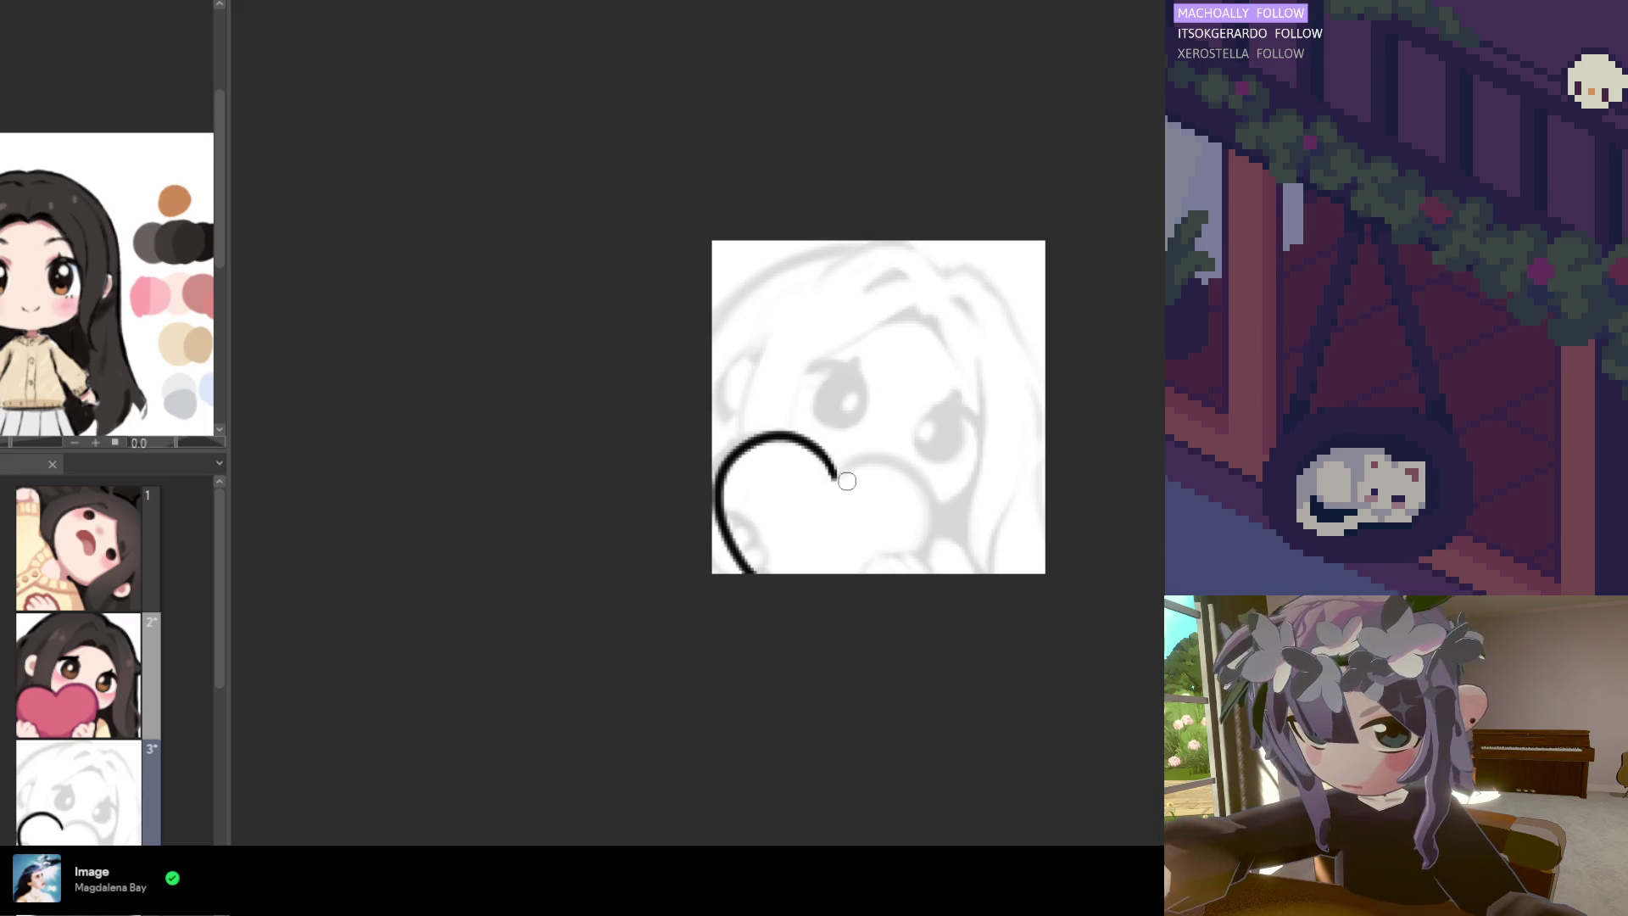
mouse_move(838, 477)
left_mouse_down()
mouse_move(865, 460)
mouse_move(920, 581)
left_mouse_up()
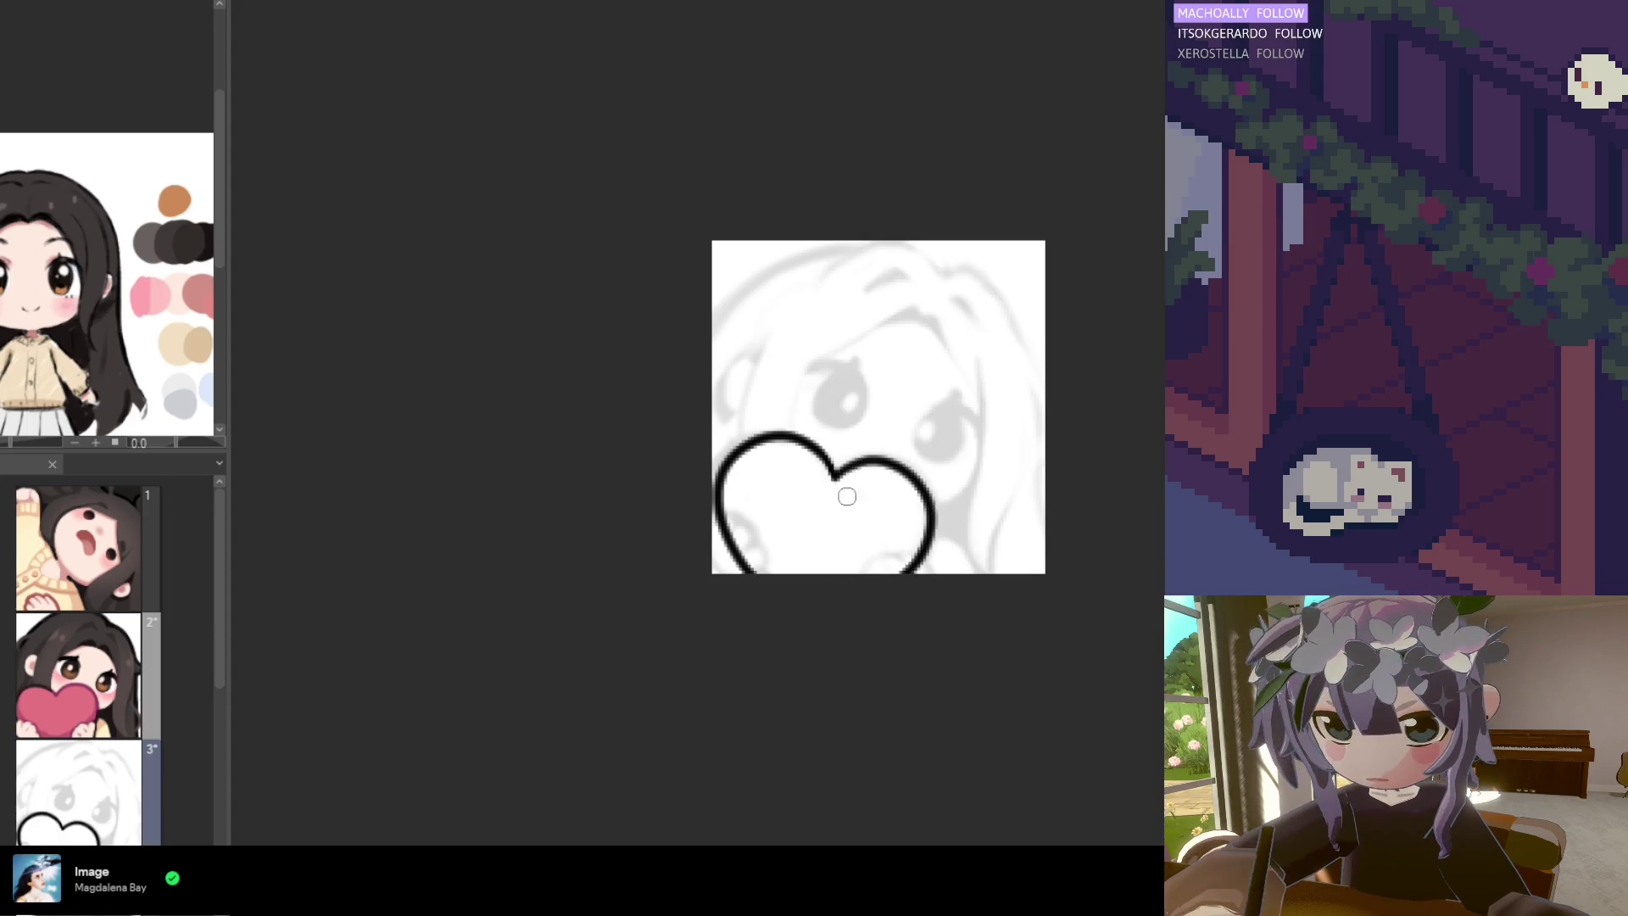
key("ctrl+z")
left_click_drag(838, 475, 918, 575)
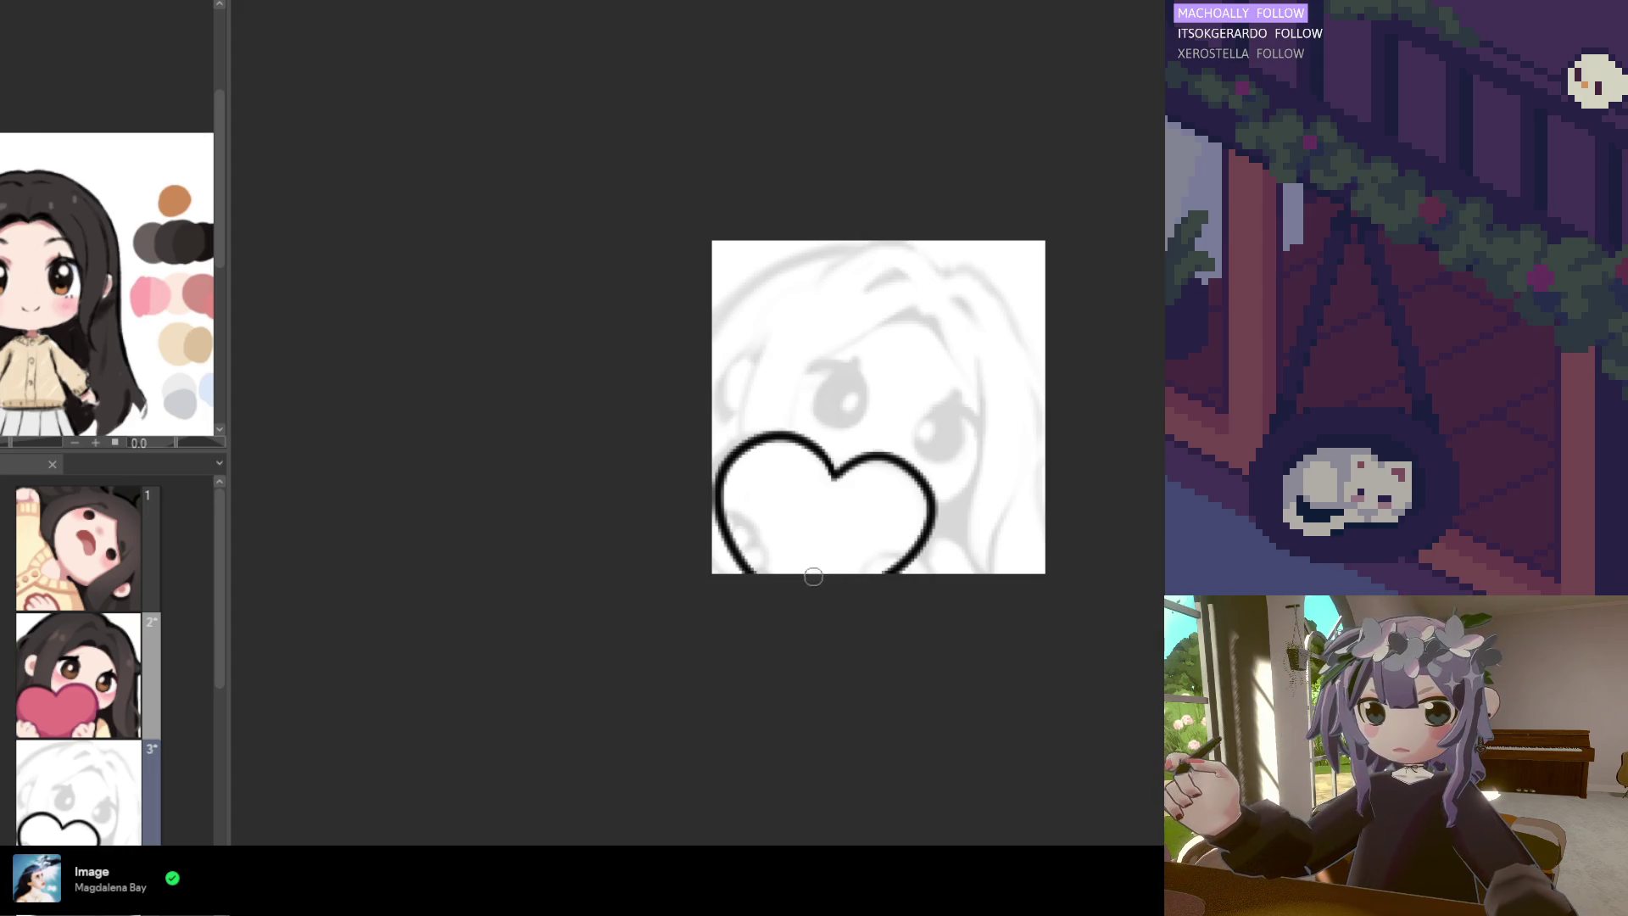
key("ctrl+z")
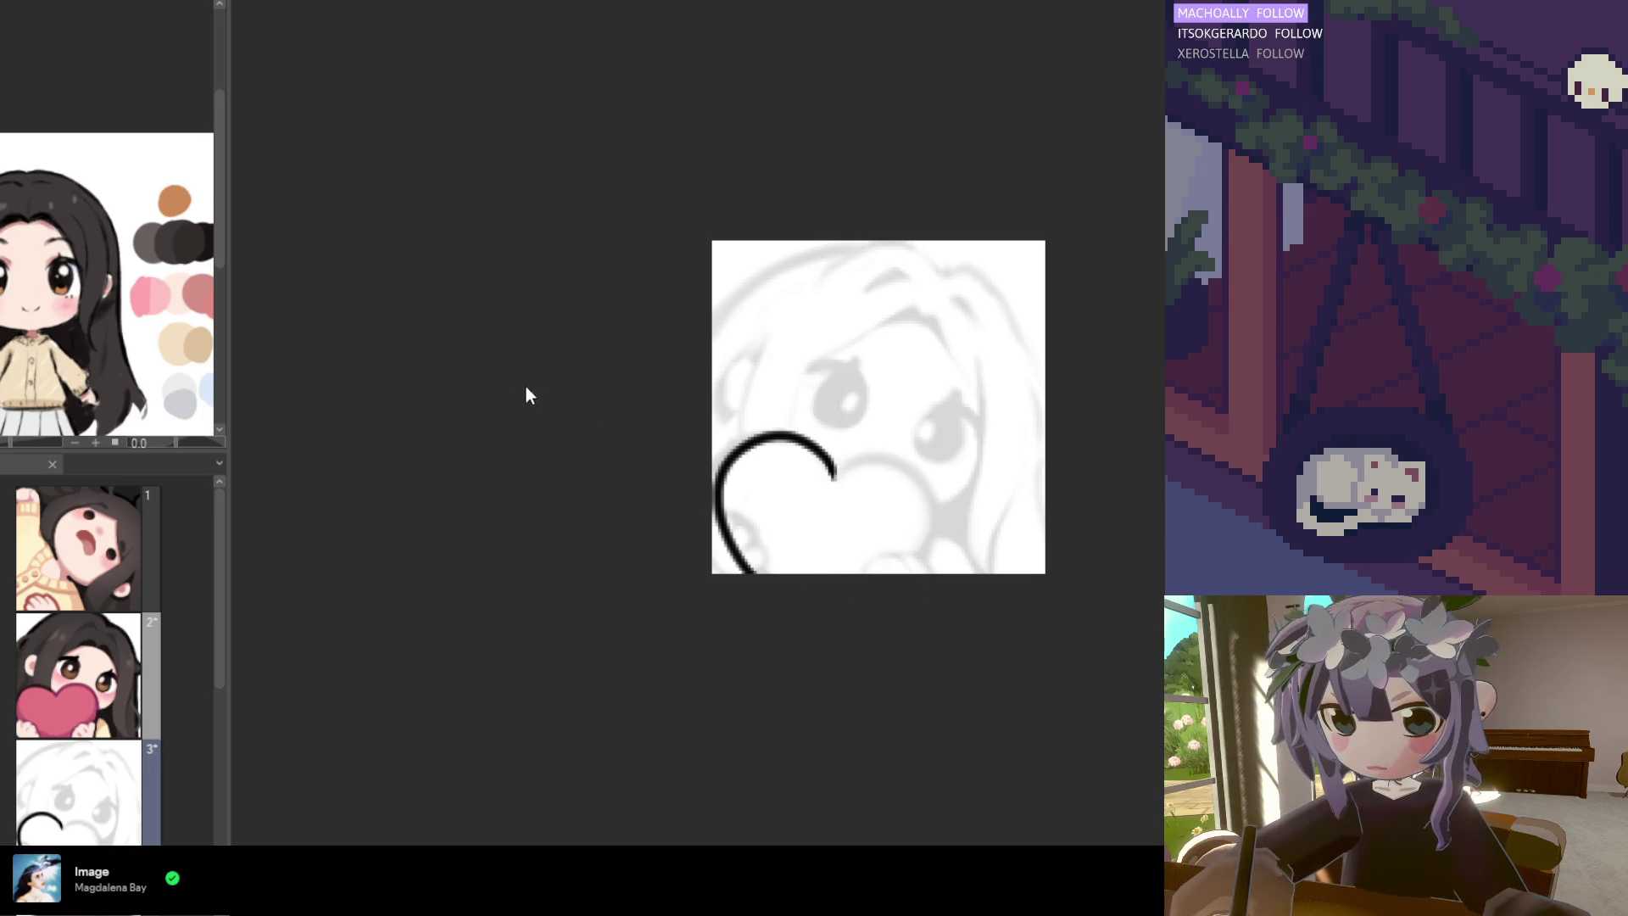
key("ctrl+z")
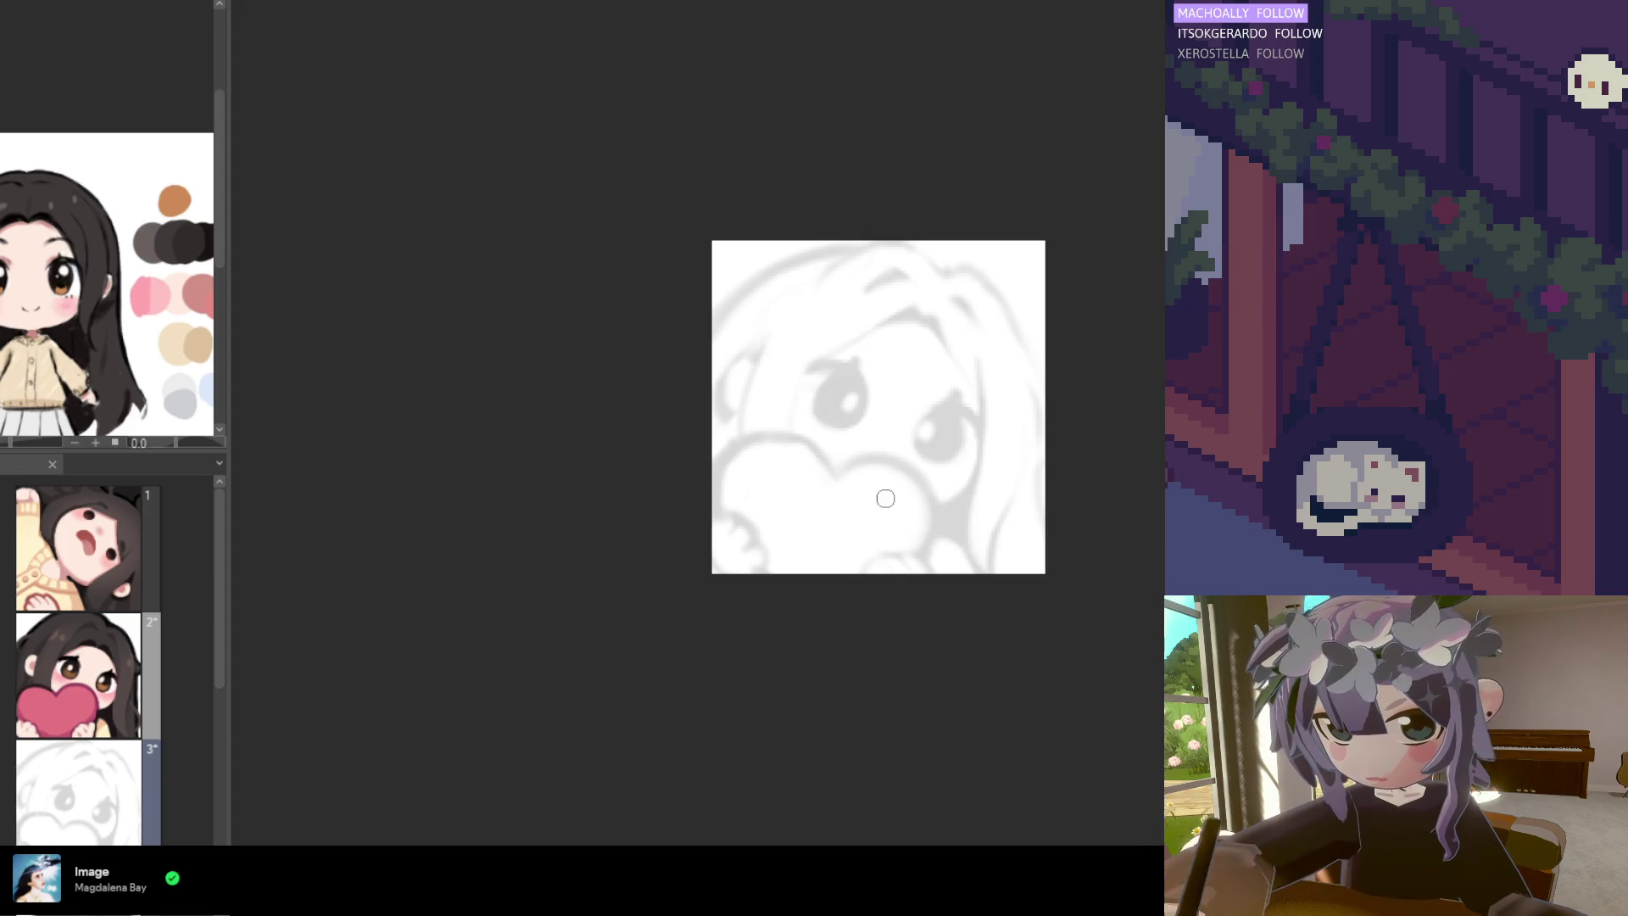
mouse_move(835, 477)
left_mouse_down()
mouse_move(712, 509)
mouse_move(793, 577)
left_mouse_up()
key("ctrl+z")
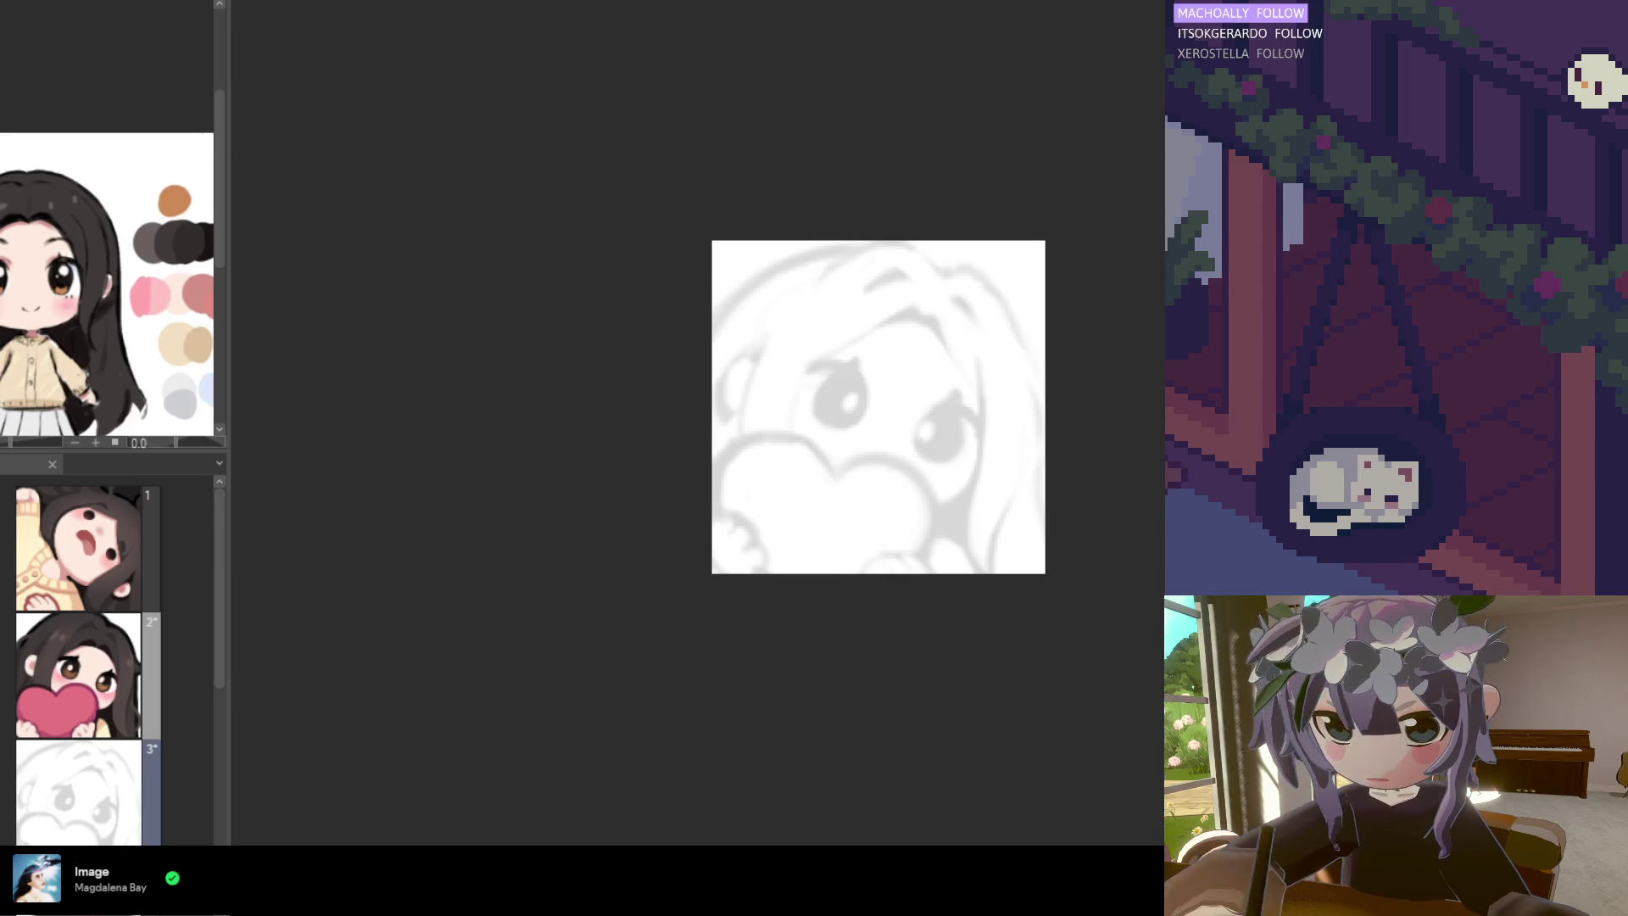
left_click_drag(831, 473, 785, 429)
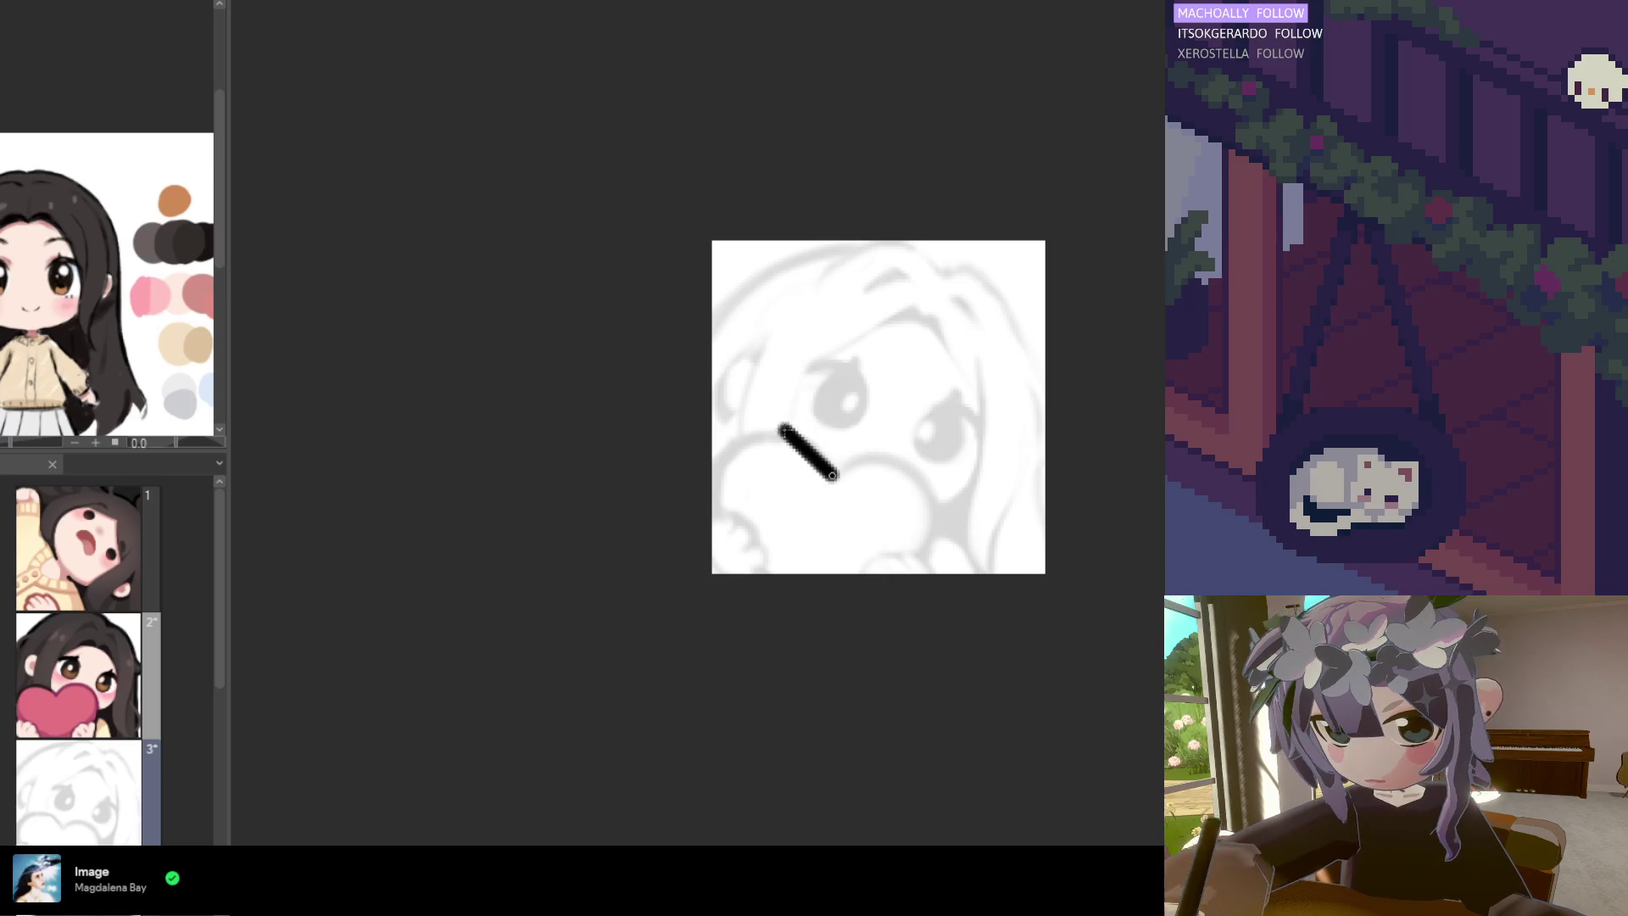
key("ctrl+z")
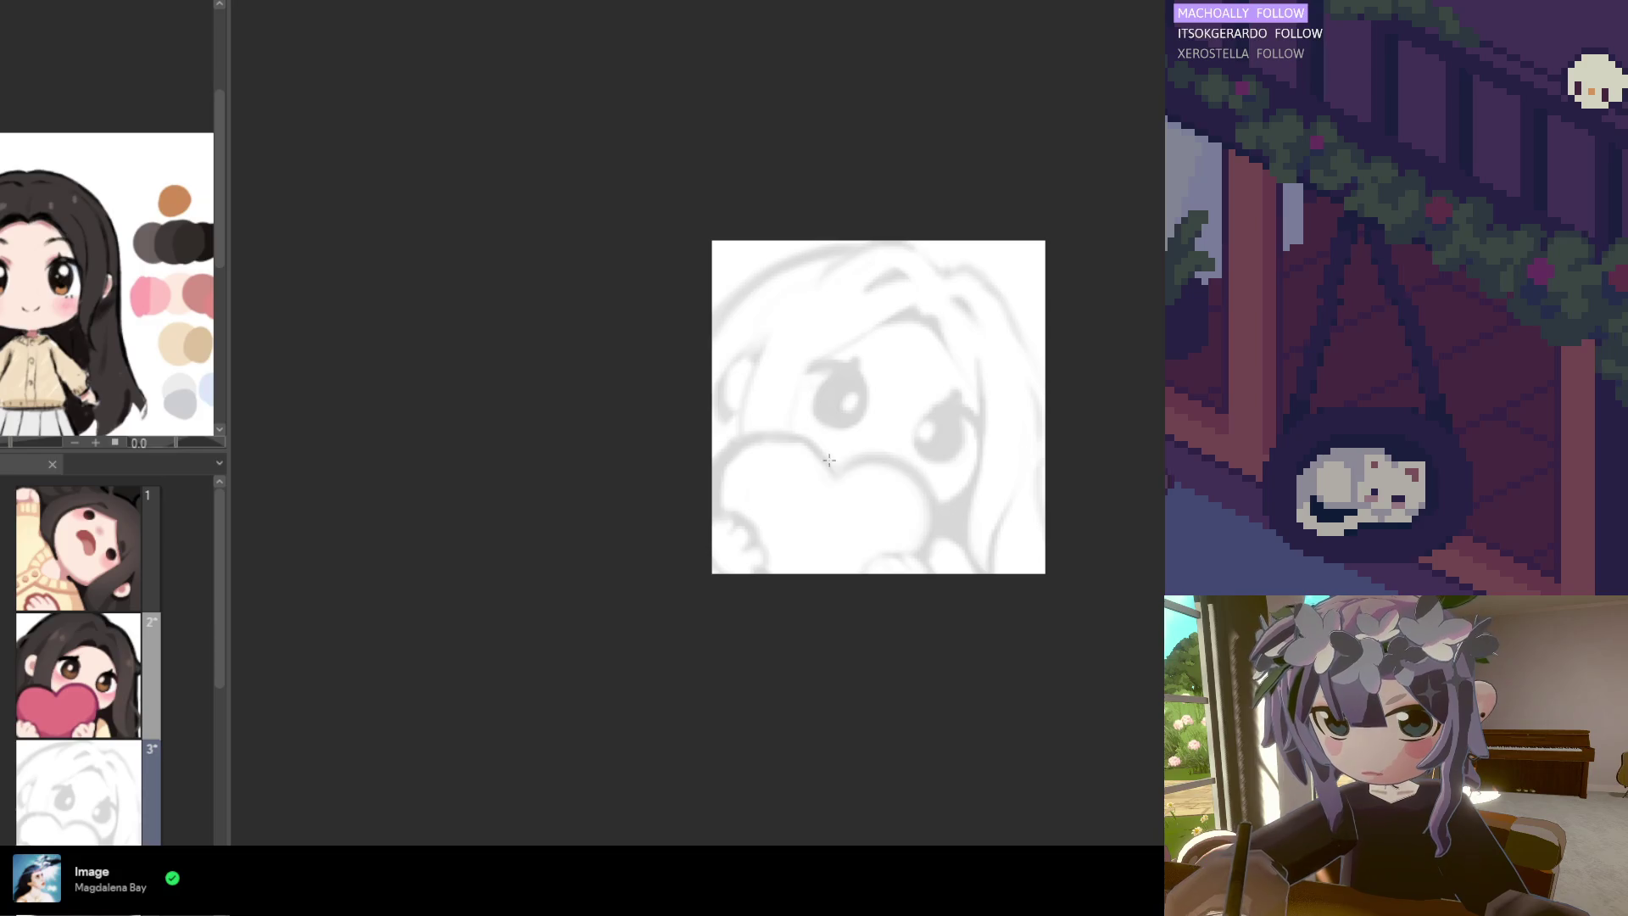
mouse_move(831, 472)
left_mouse_down()
mouse_move(785, 434)
mouse_move(737, 434)
left_mouse_up()
key("ctrl+z")
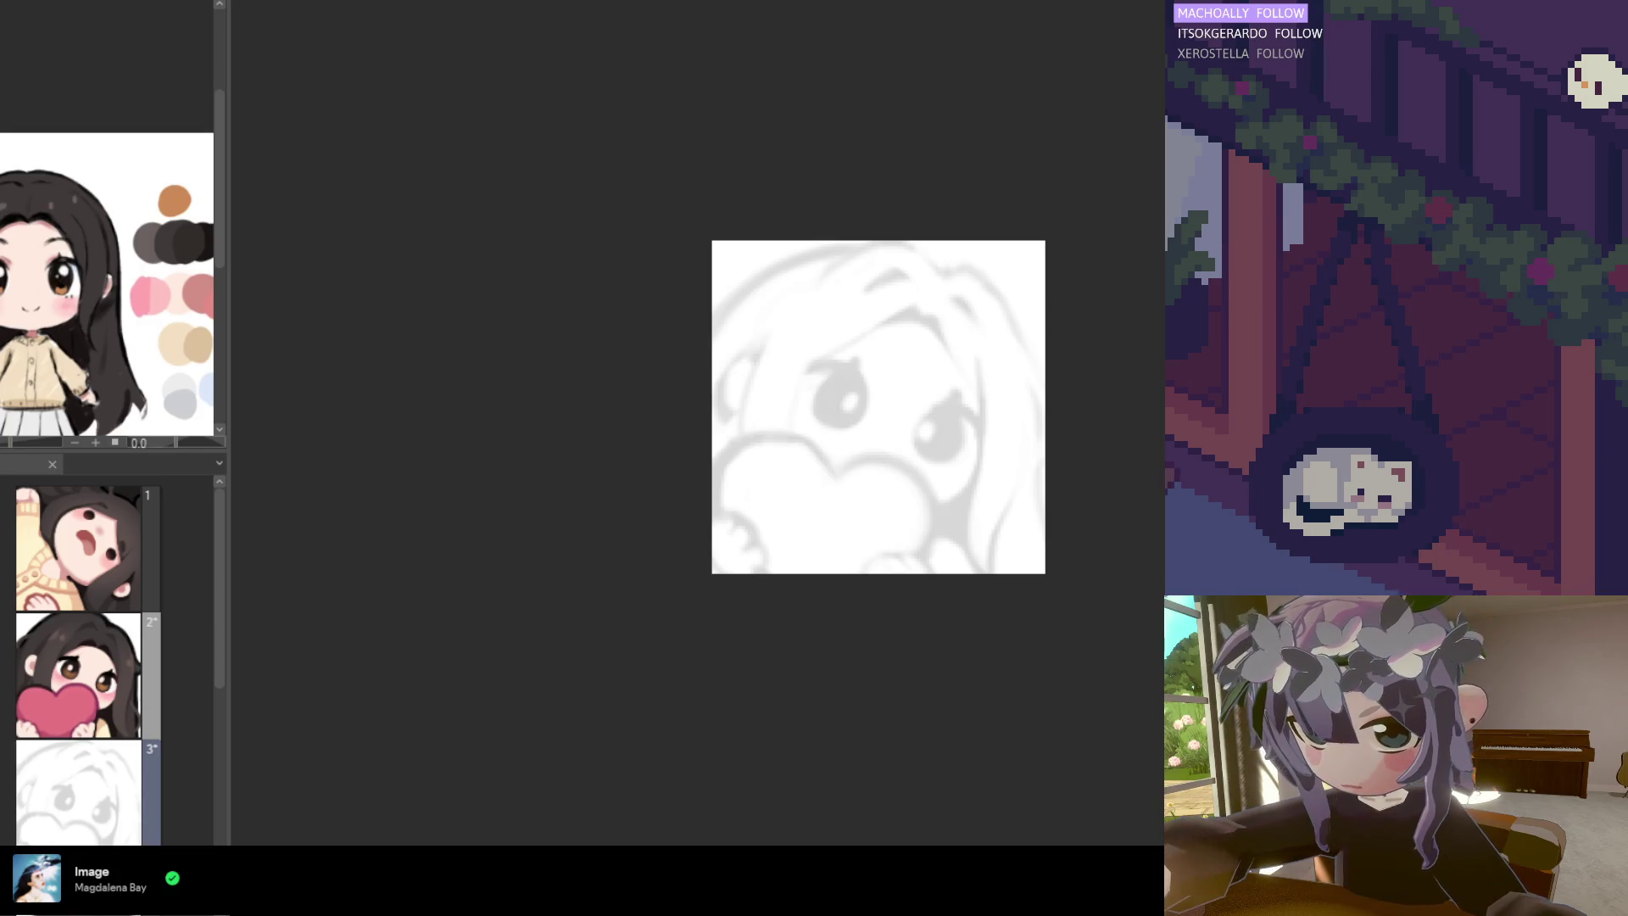
left_click(830, 475, "shift")
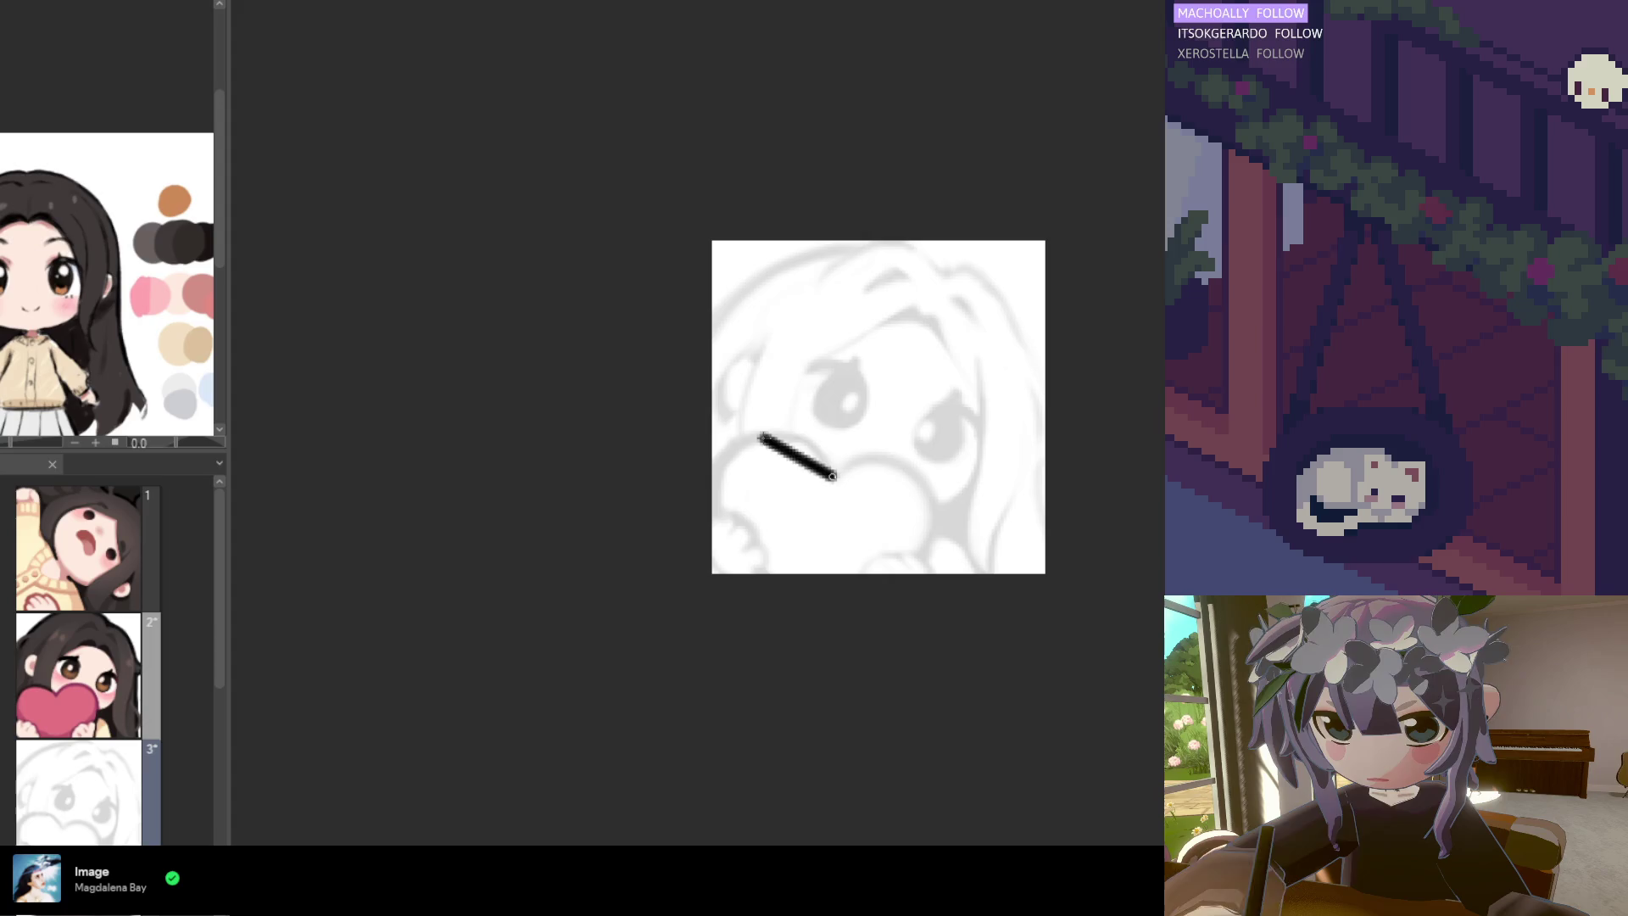
key("ctrl+z")
left_click_drag(728, 446, 844, 468)
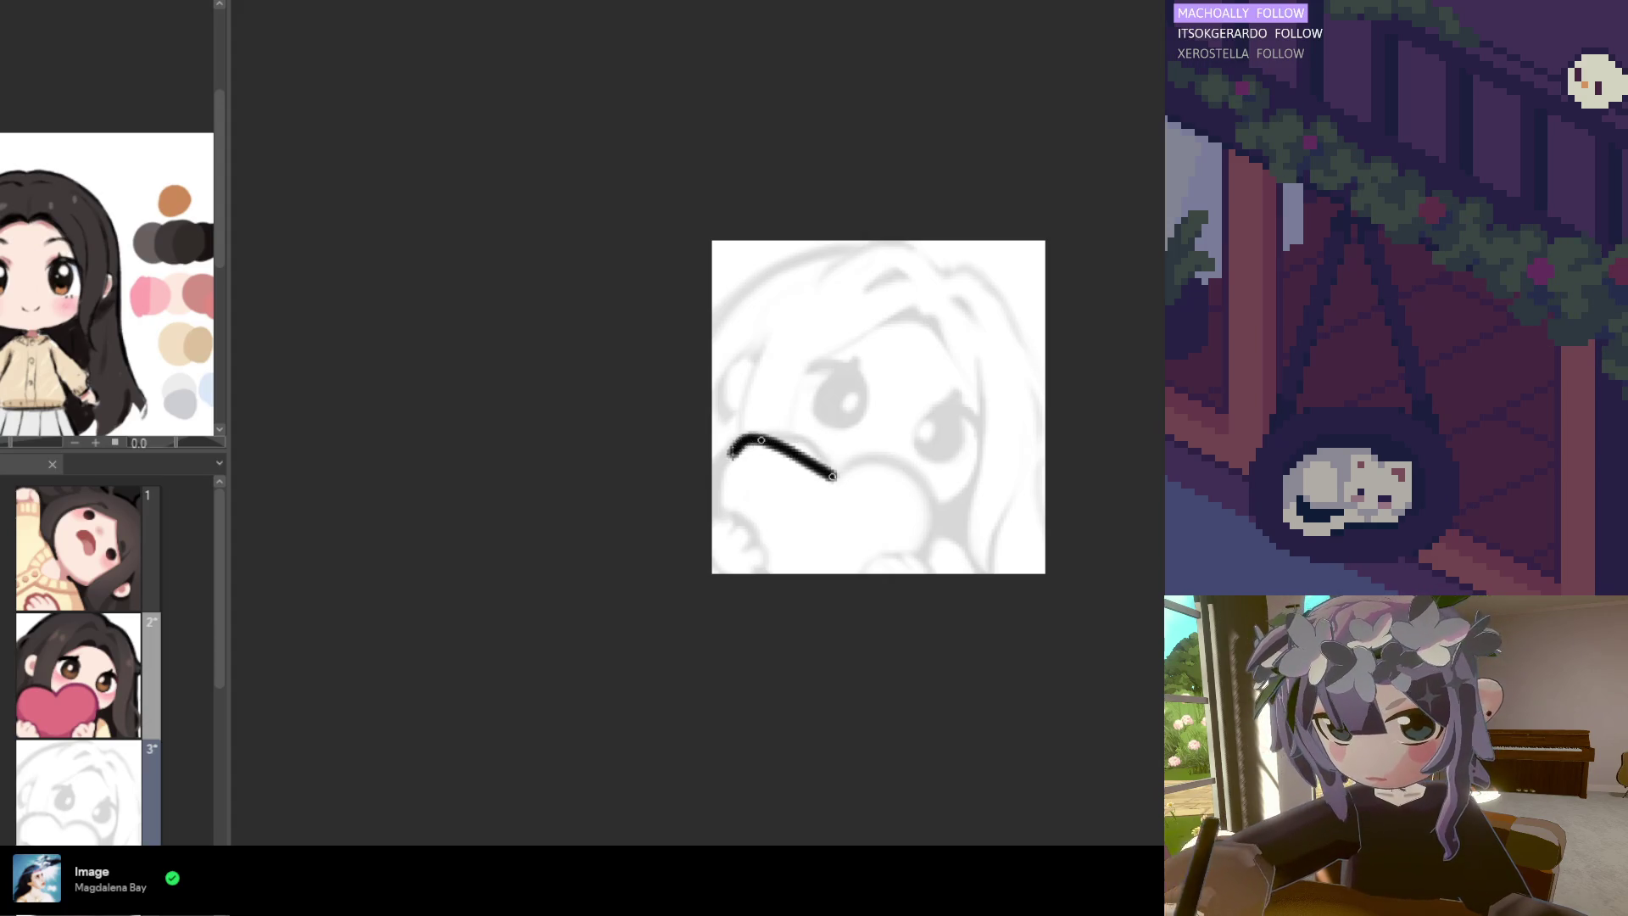
key("ctrl+z")
left_click_drag(738, 458, 844, 477)
key("ctrl+z")
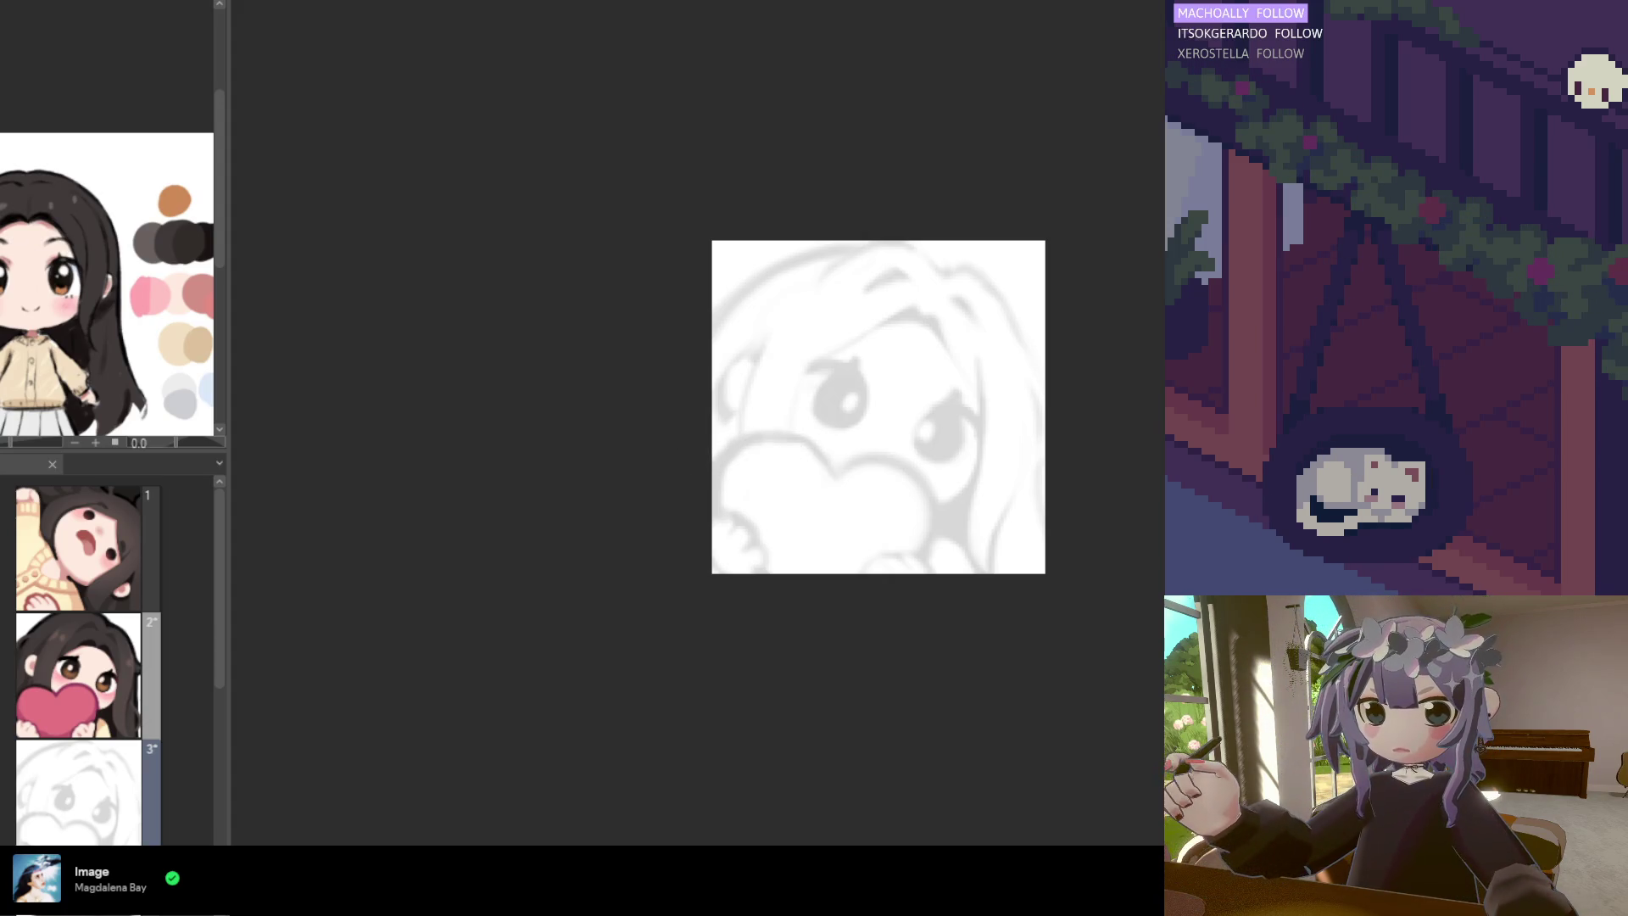
scroll(827, 611, "down", 2)
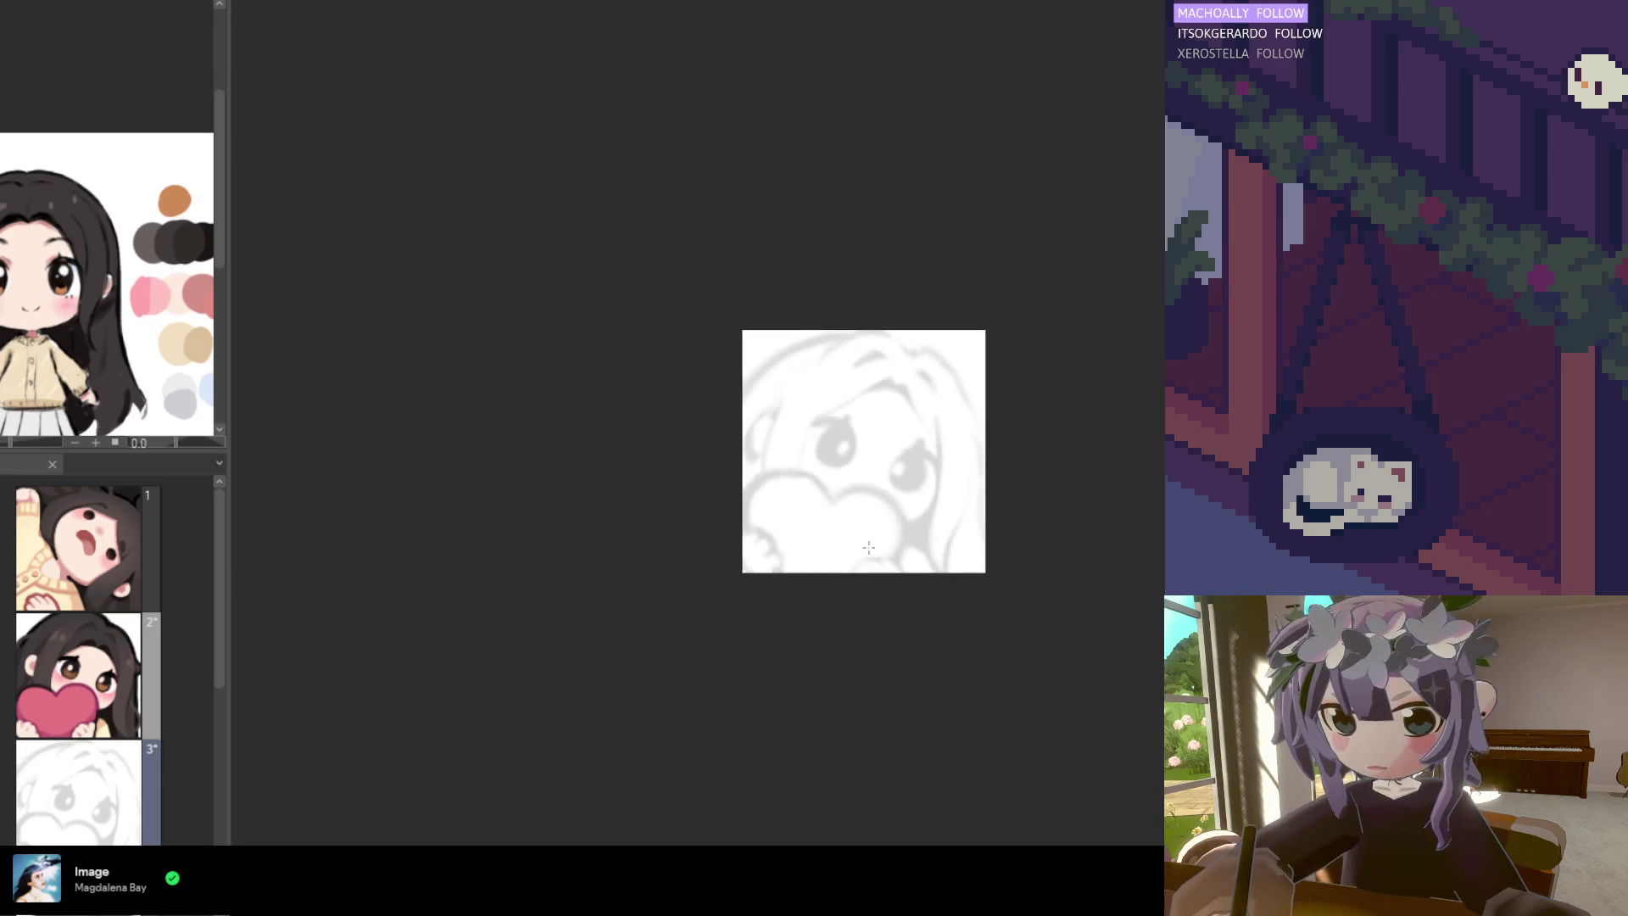
Start the heart outline at its centre dip with the Curve tool, discarding the first attempts
left_click_drag(827, 499, 798, 471)
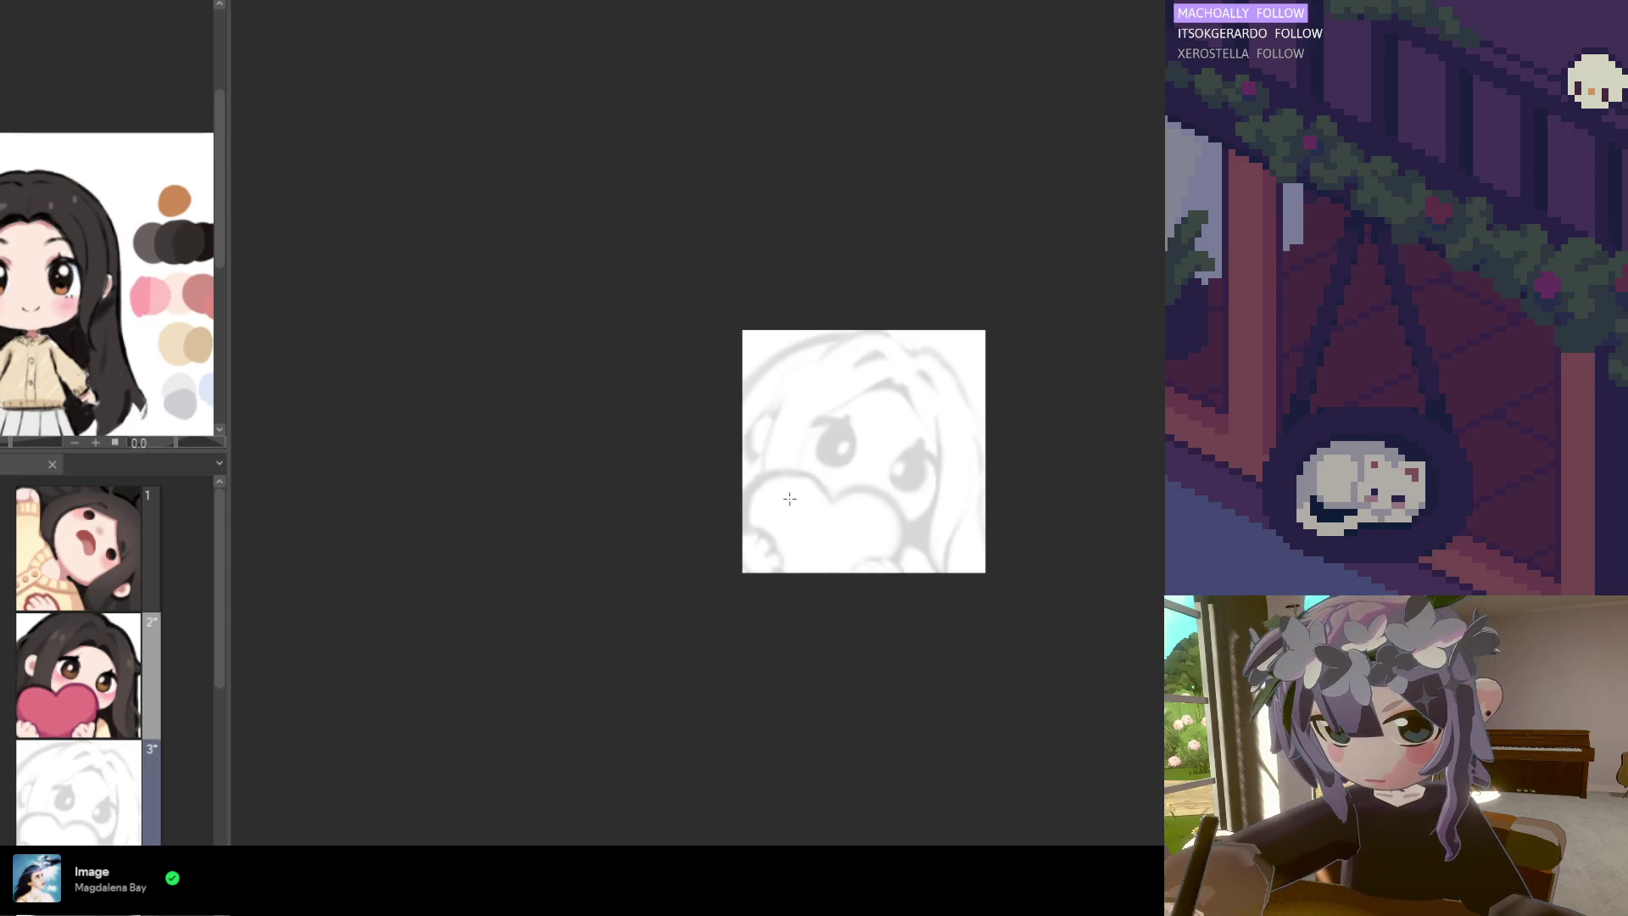
left_click_drag(828, 498, 773, 466)
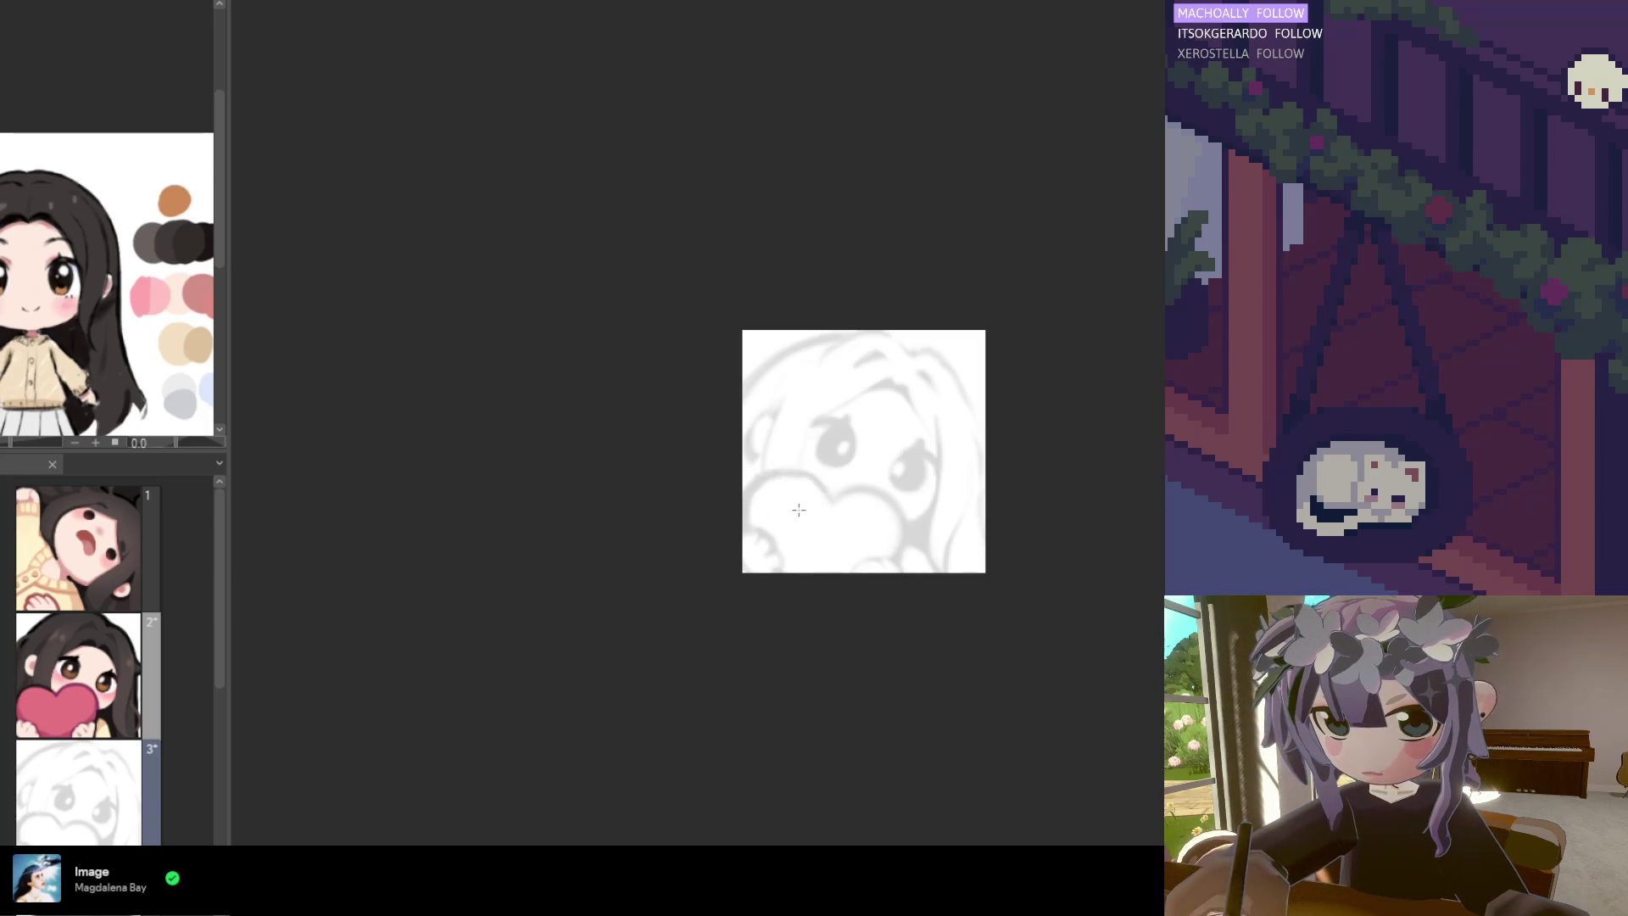
scroll(754, 505, "up", 2)
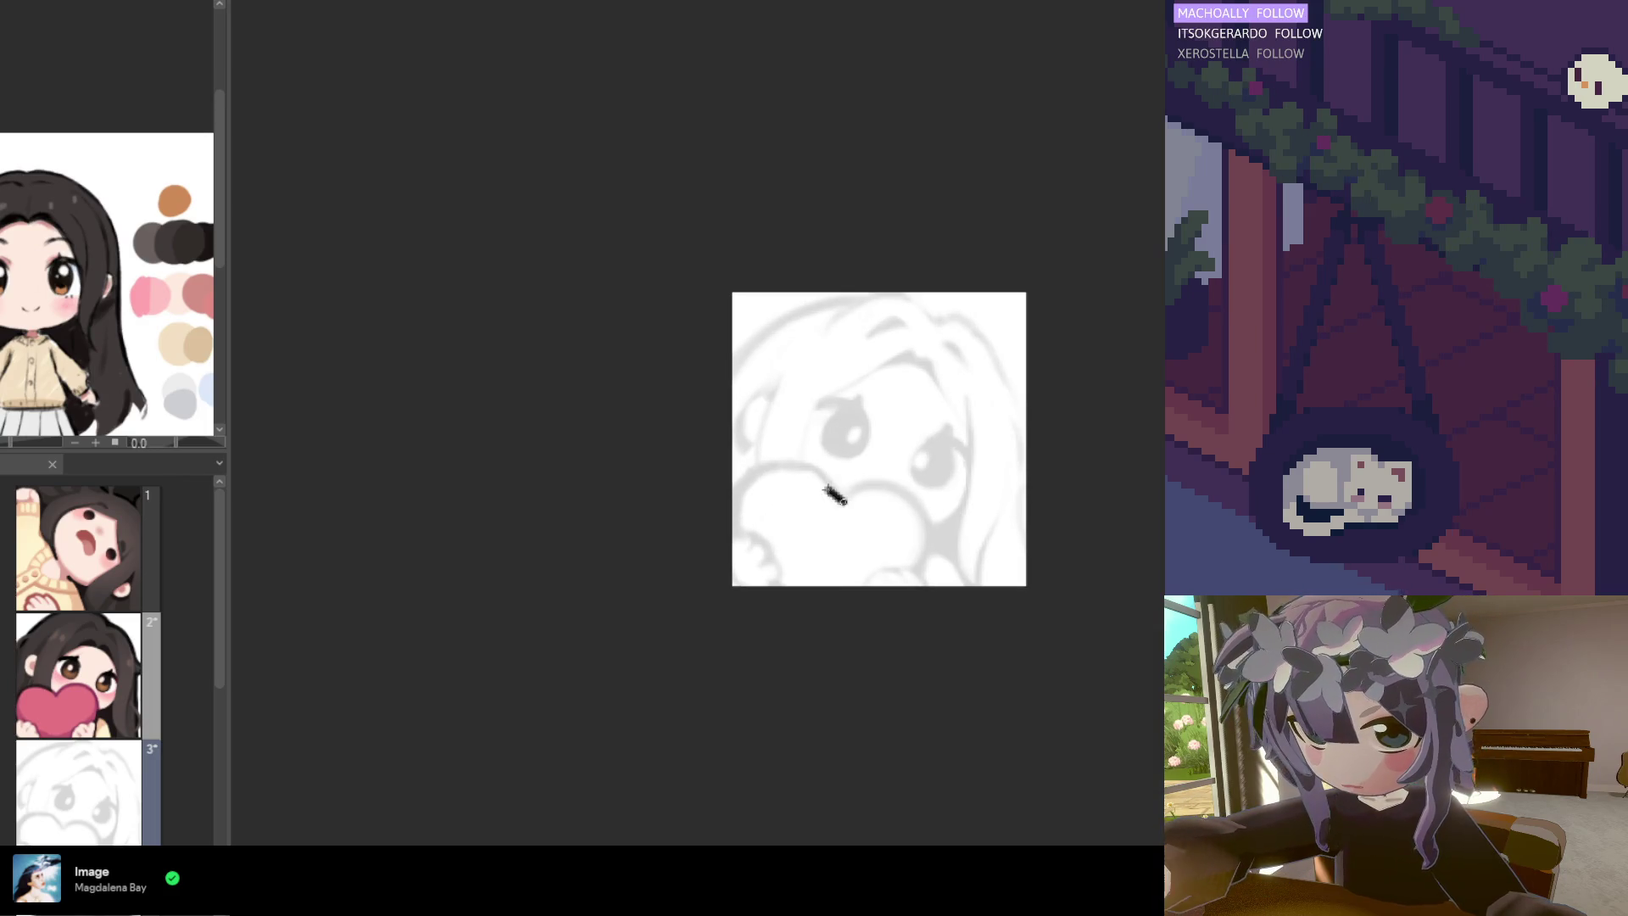
left_click(738, 490)
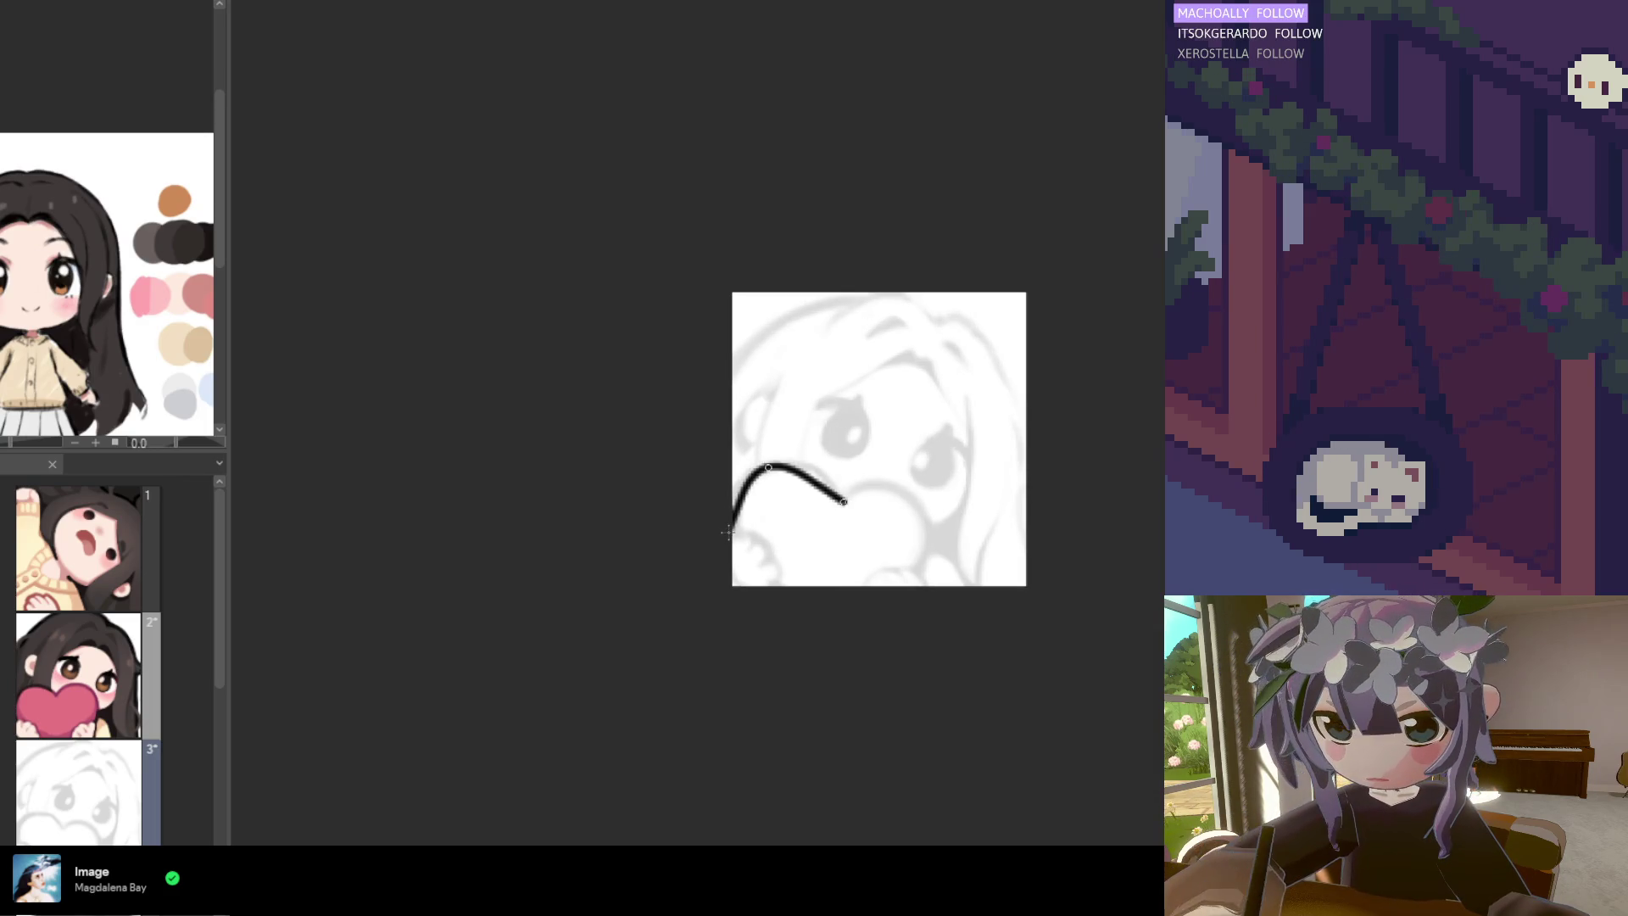
key("Escape")
mouse_move(739, 512)
left_mouse_down()
mouse_move(839, 495)
mouse_move(793, 466)
mouse_move(745, 480)
mouse_move(749, 571)
left_mouse_up()
key("ctrl+z")
left_click(749, 570)
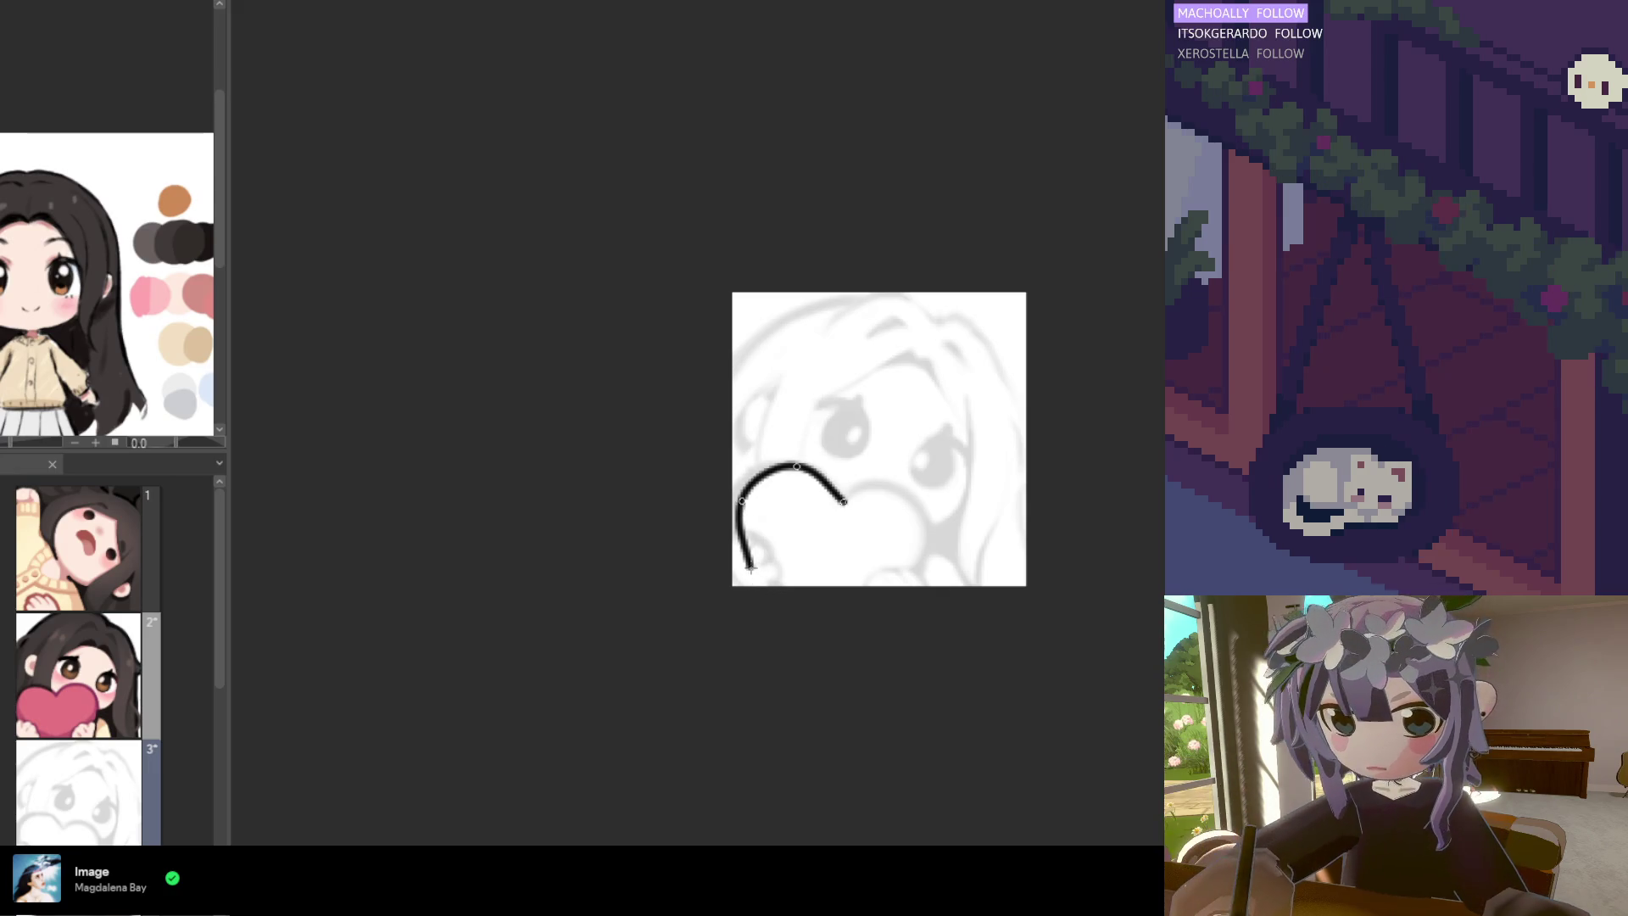
key("ctrl+z")
key("ctrl+z")
key("ctrl+z")
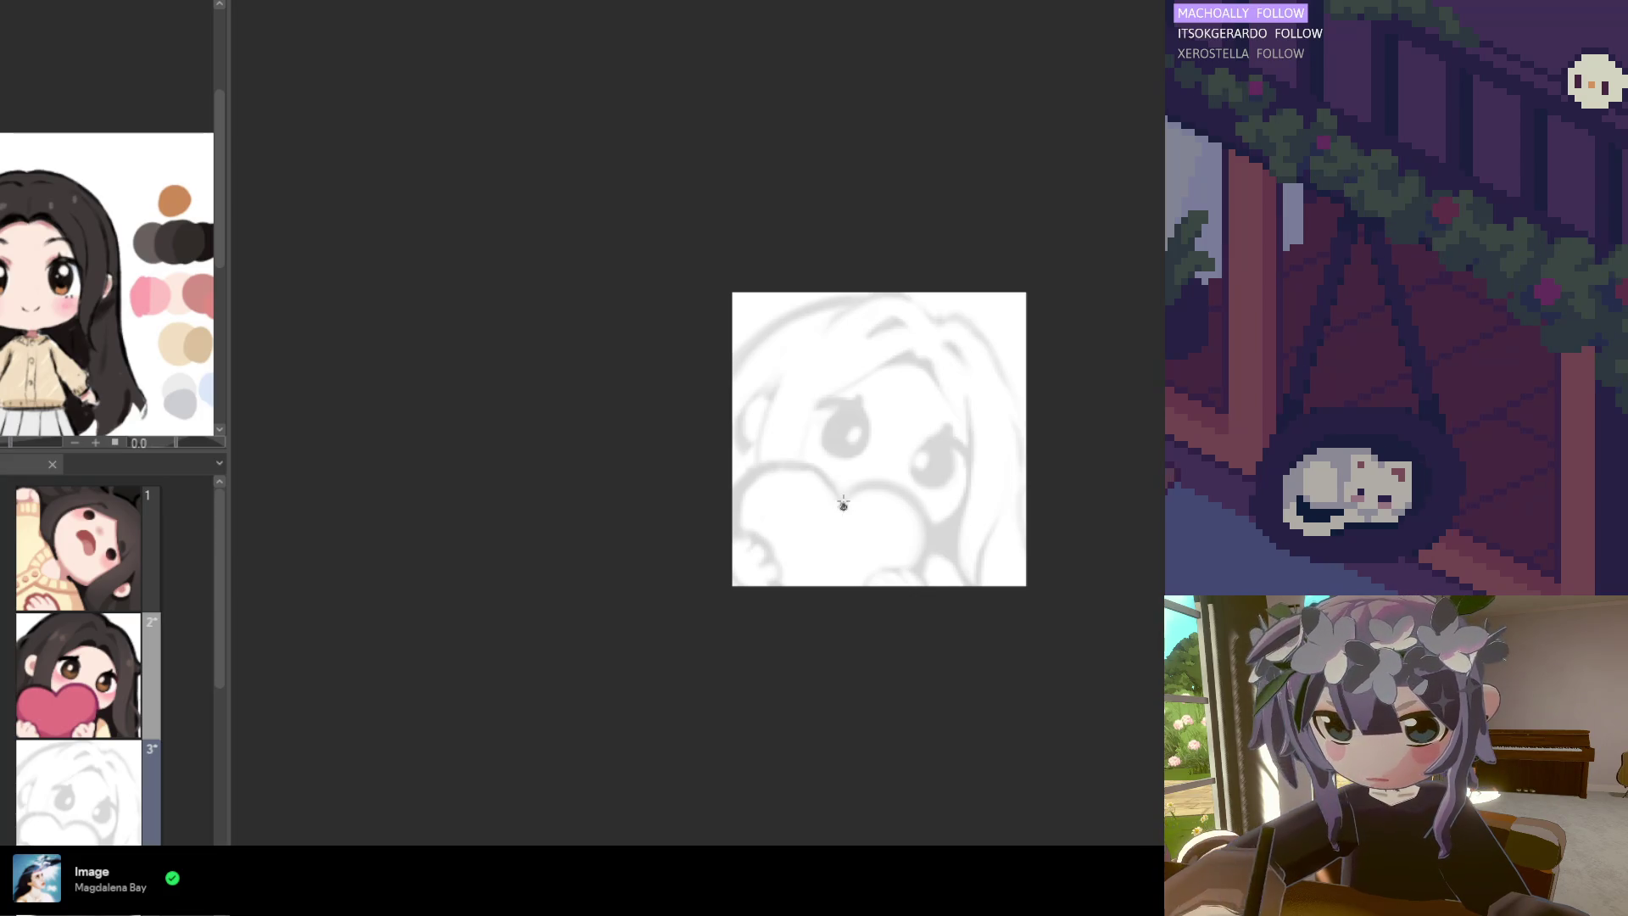
left_click_drag(842, 510, 826, 480)
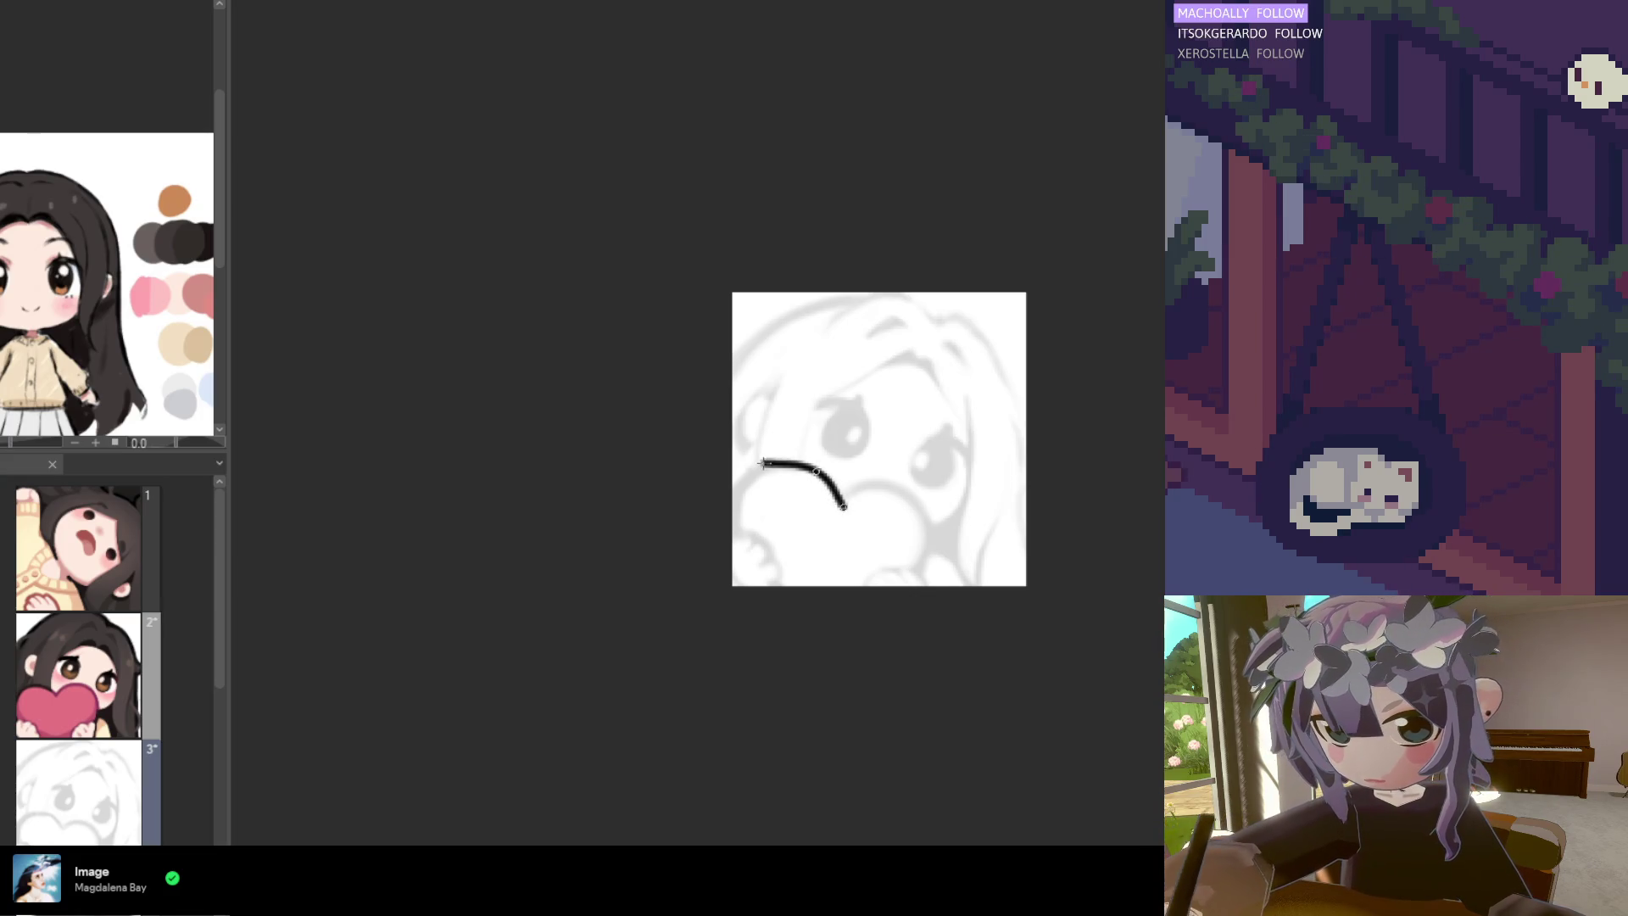
left_click(758, 473)
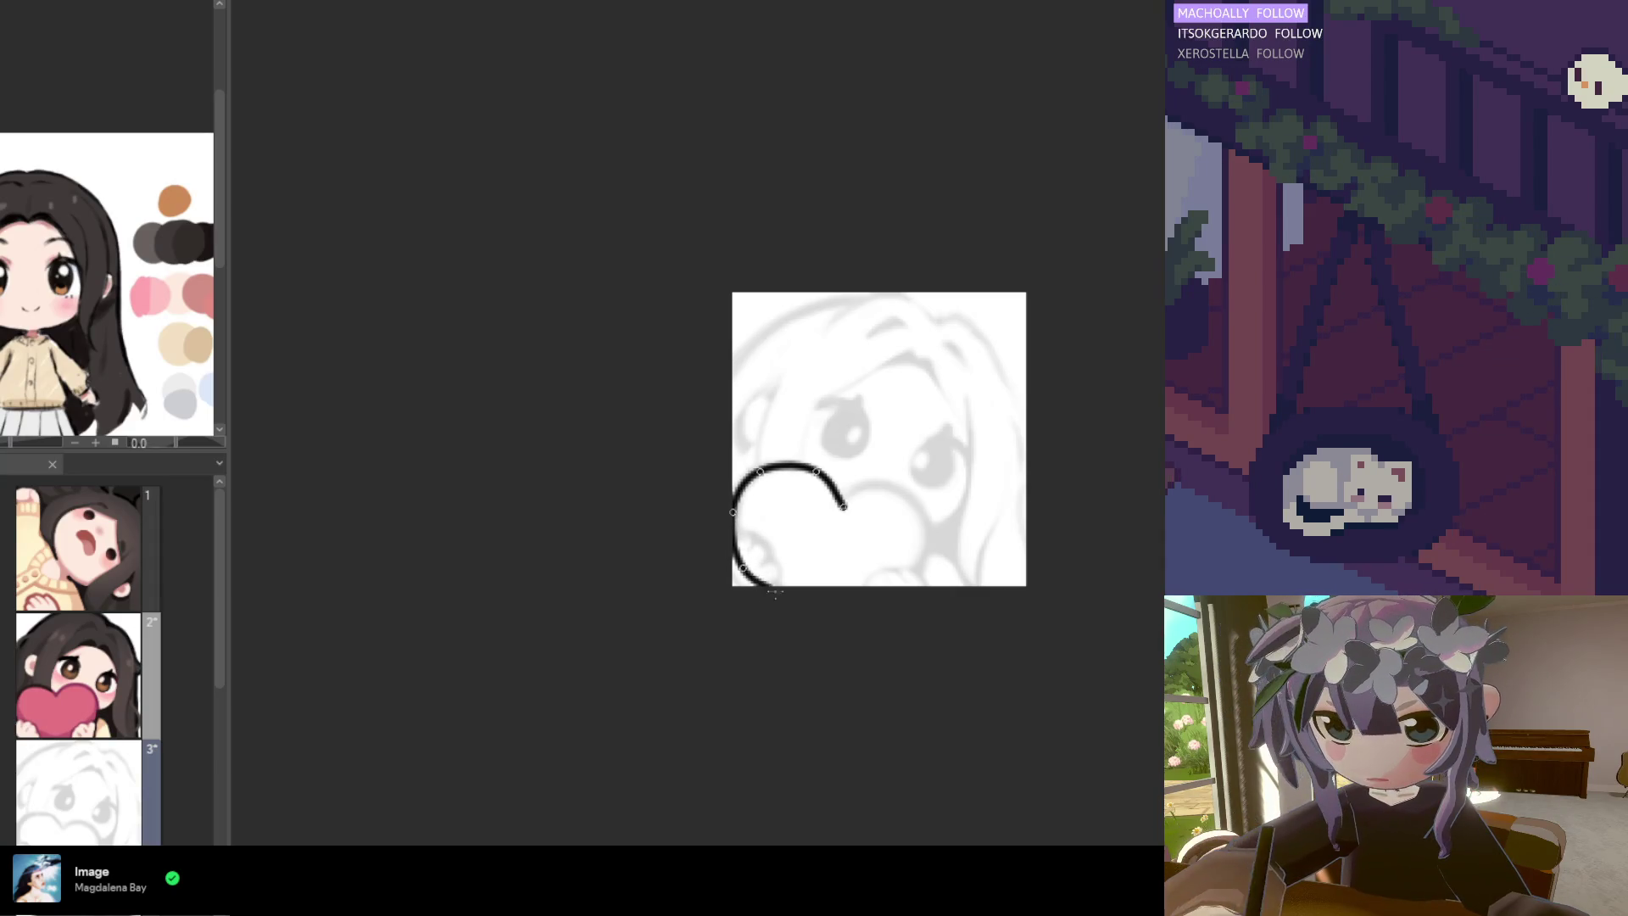
key("BackSpace")
key("BackSpace")
key("BackSpace")
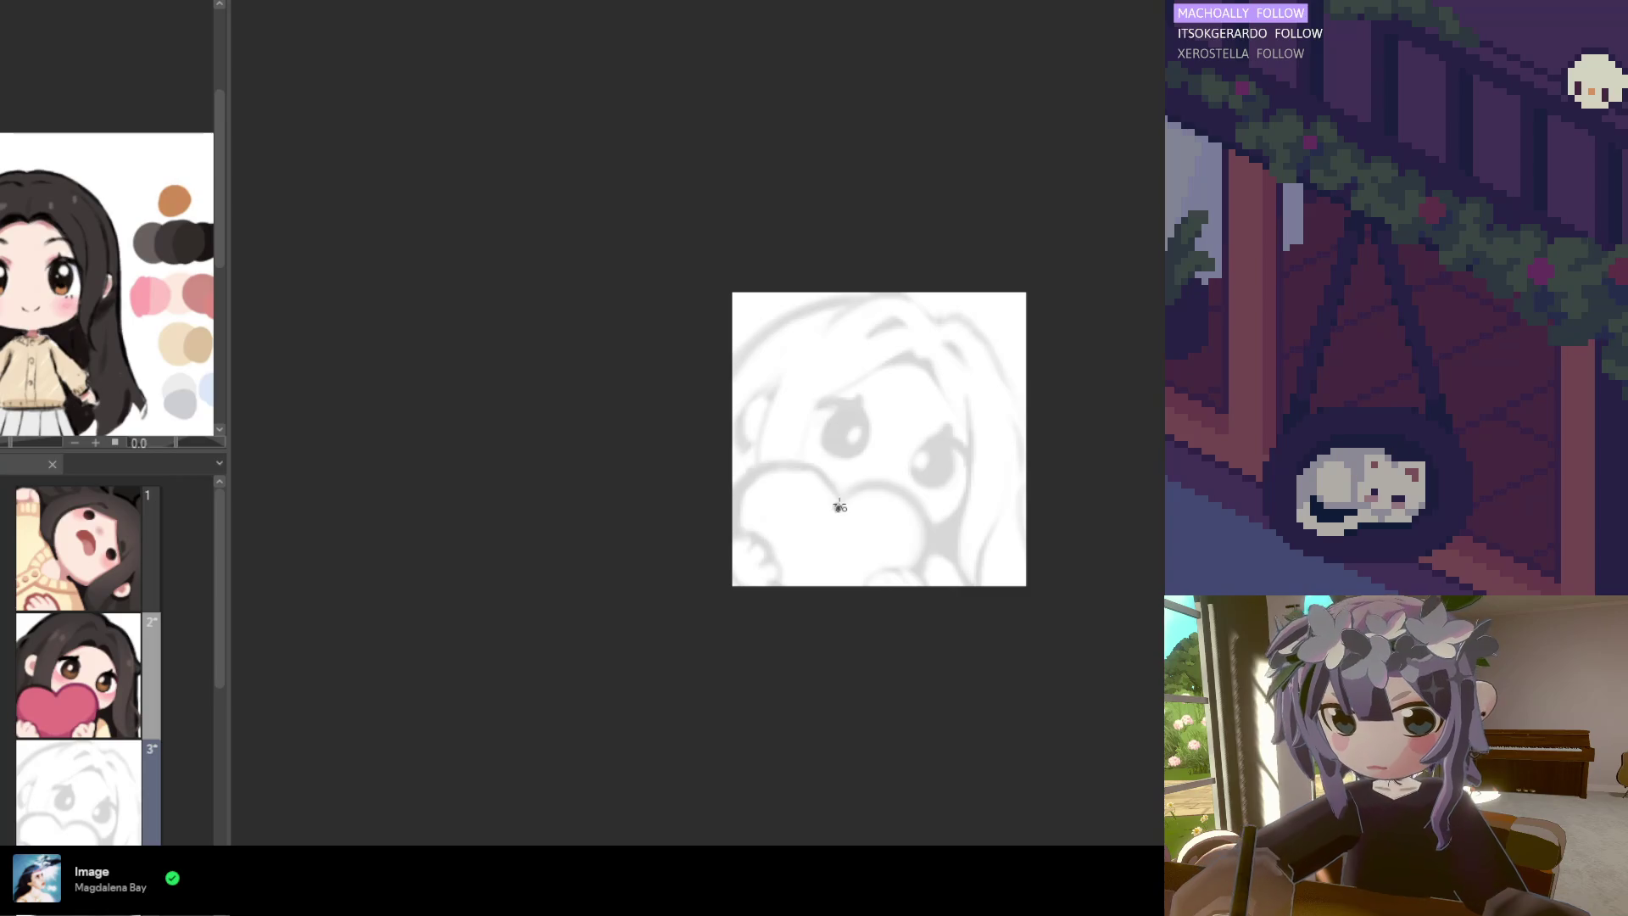
Curve the line up along the heart top and down the left side to the canvas bottom edge
scroll(840, 507, "up", 2)
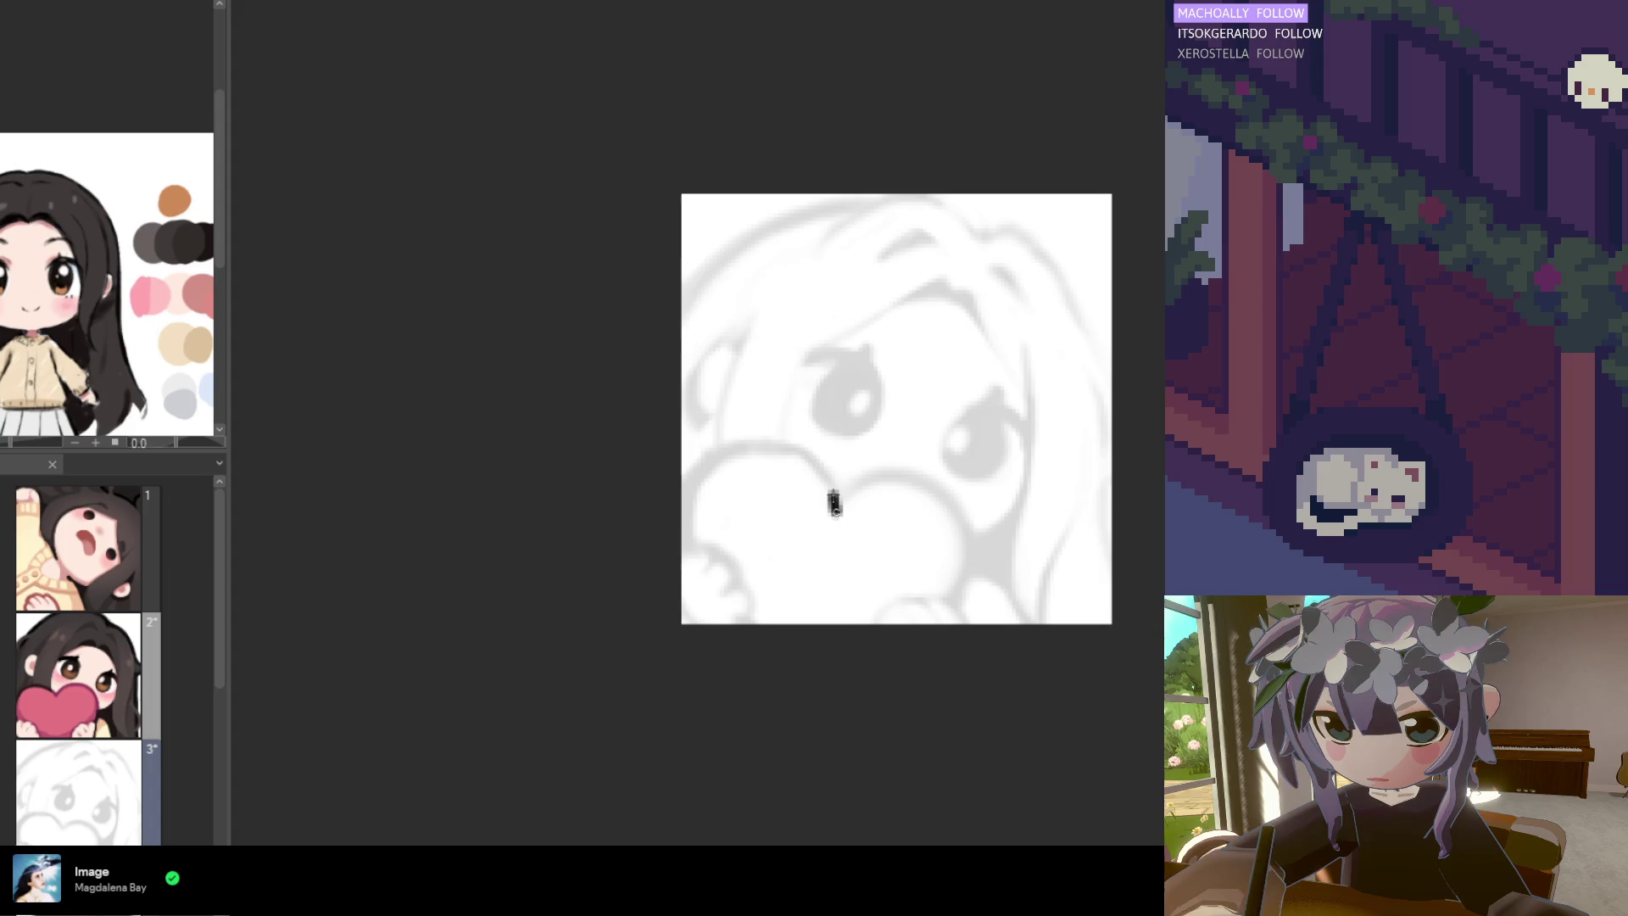
mouse_move(826, 486)
left_mouse_down()
mouse_move(802, 454)
mouse_move(735, 442)
mouse_move(755, 441)
mouse_move(695, 477)
left_mouse_up()
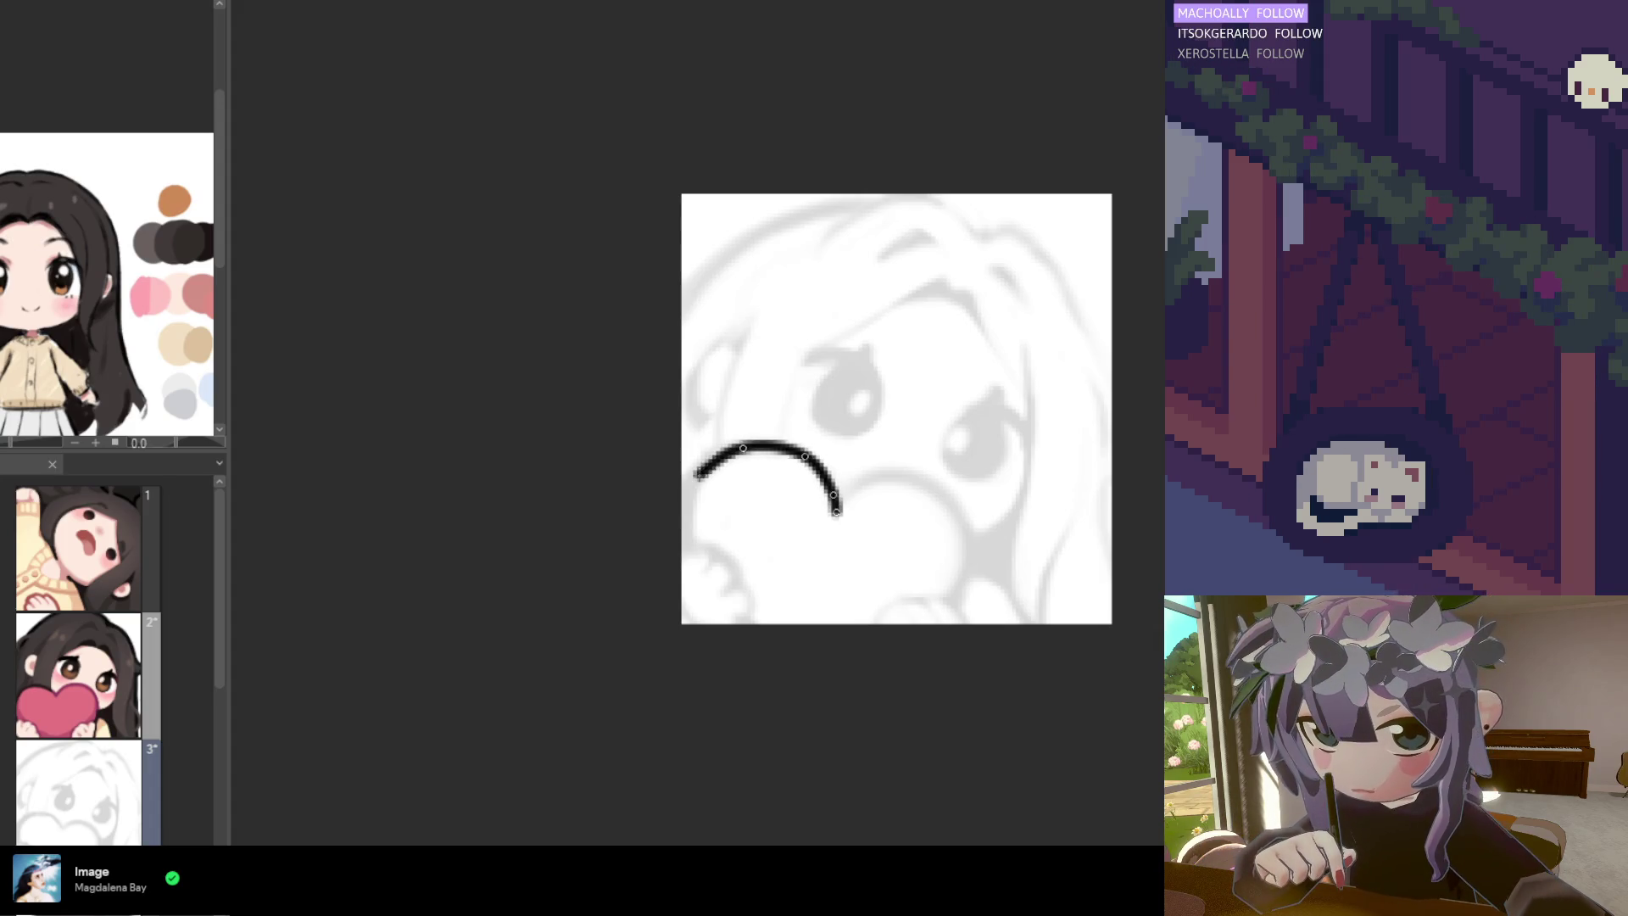
scroll(743, 479, "down", 5)
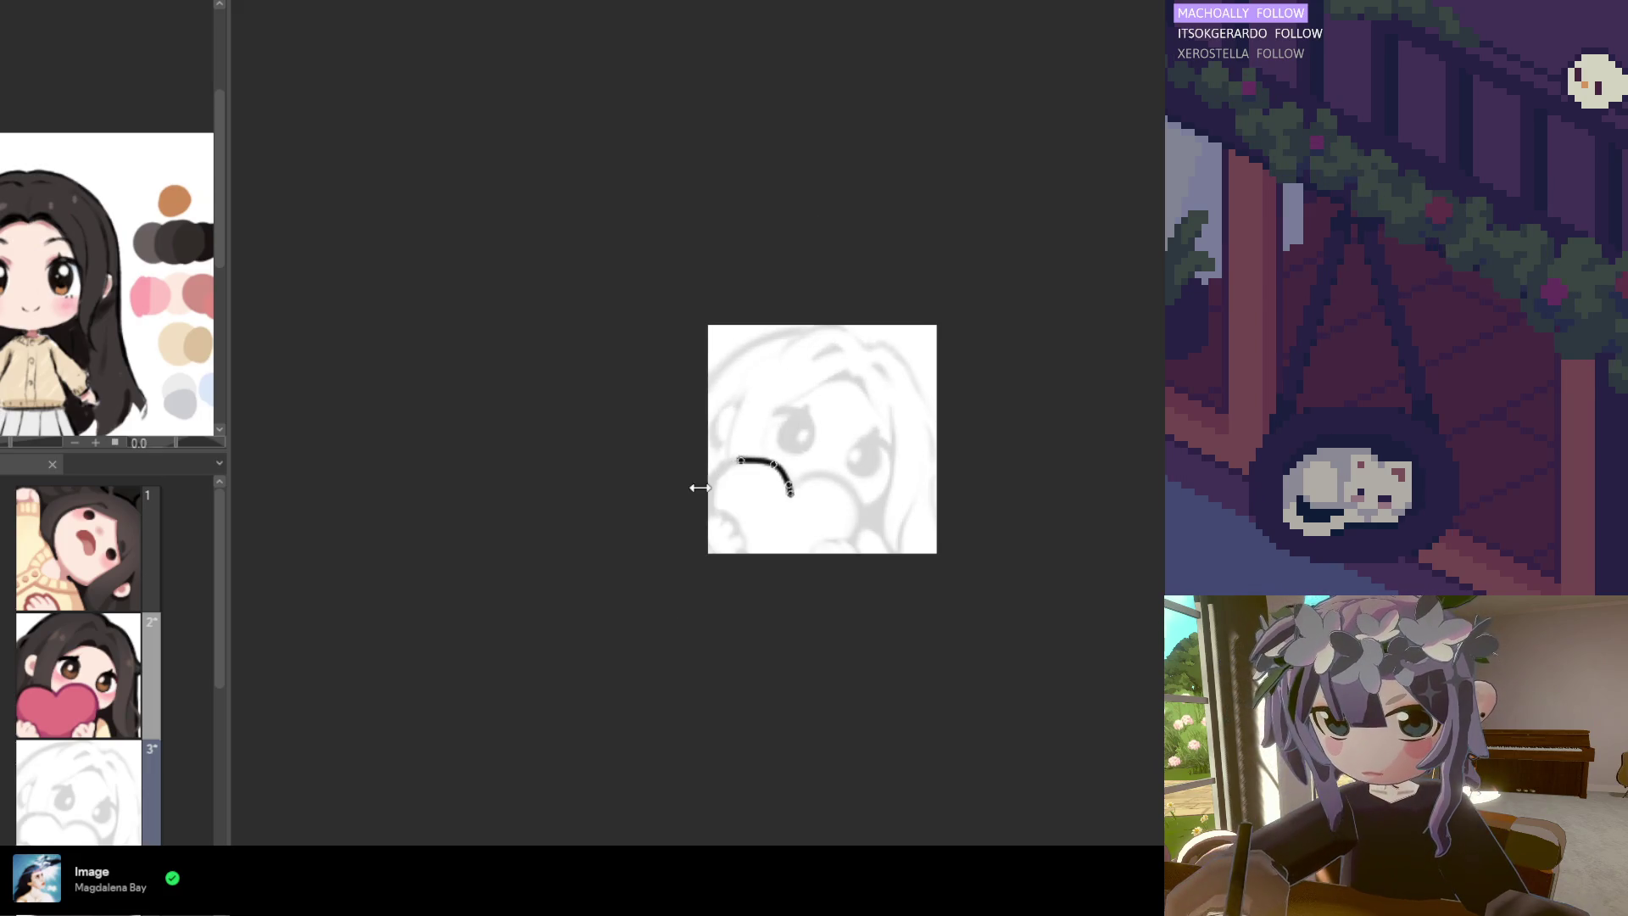
scroll(743, 479, "down", 2)
scroll(747, 477, "up", 7)
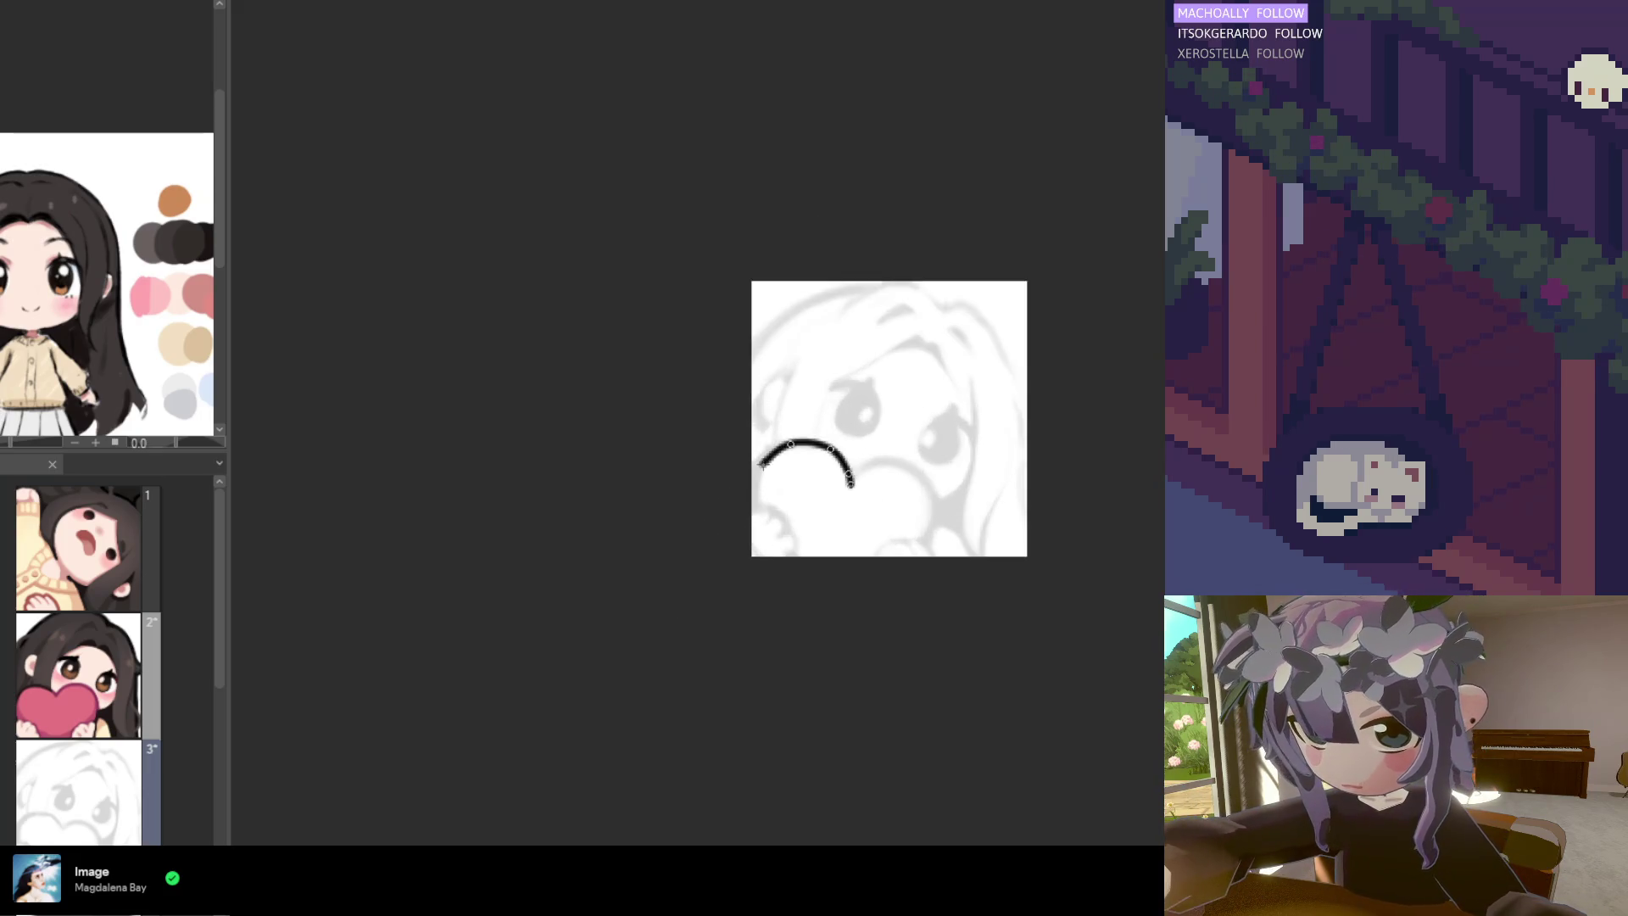
left_click_drag(759, 480, 772, 551)
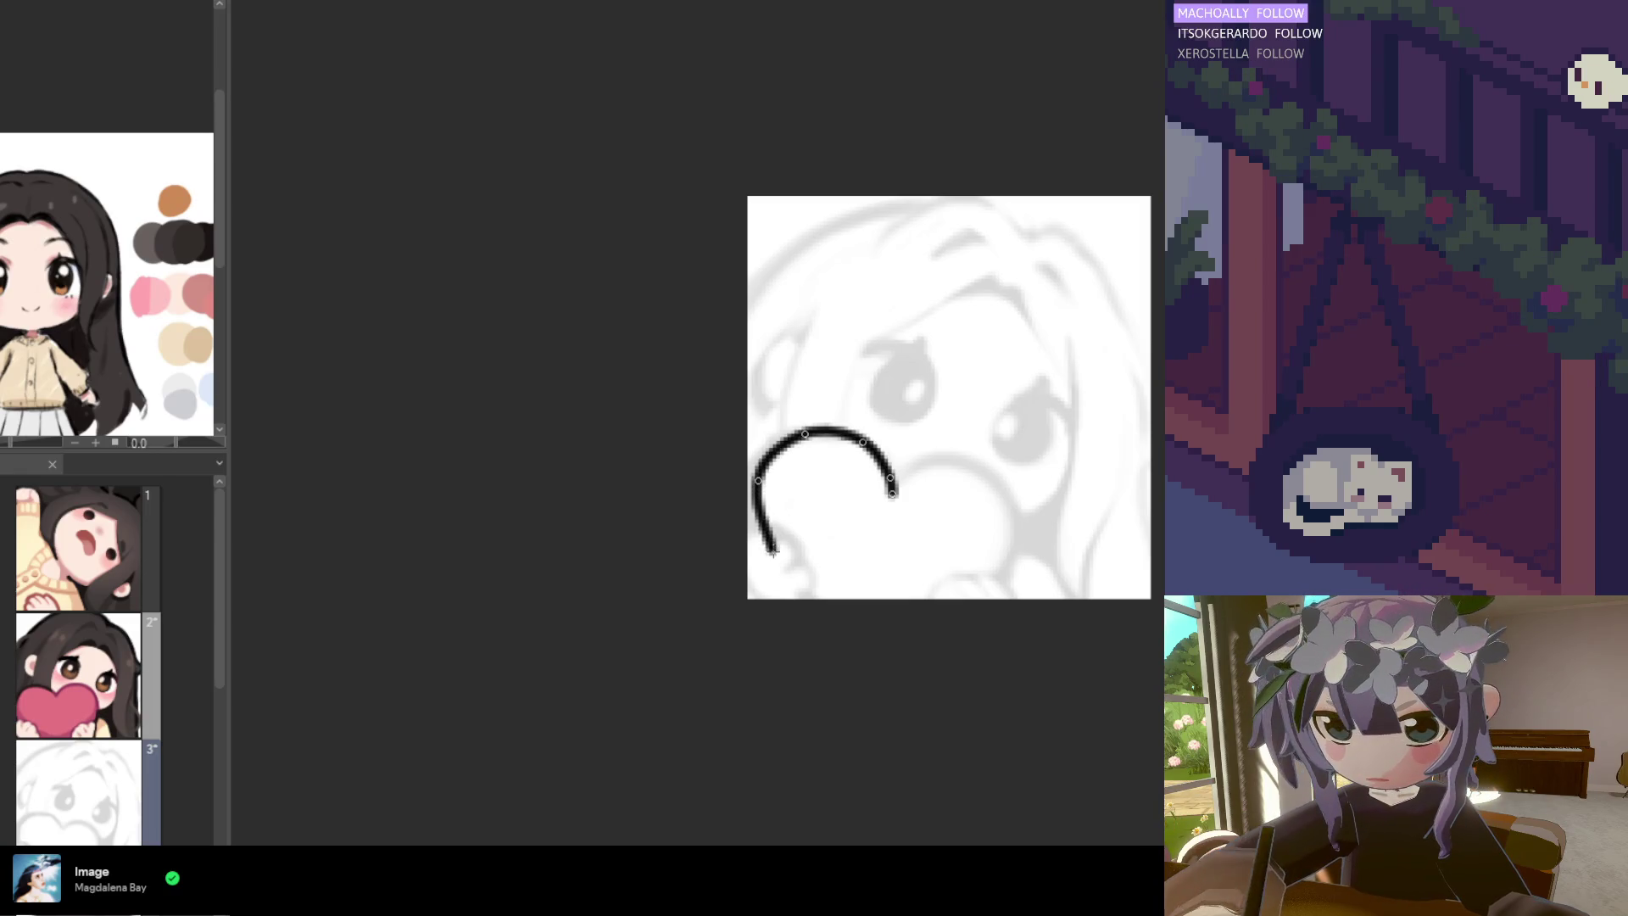
left_click(773, 574)
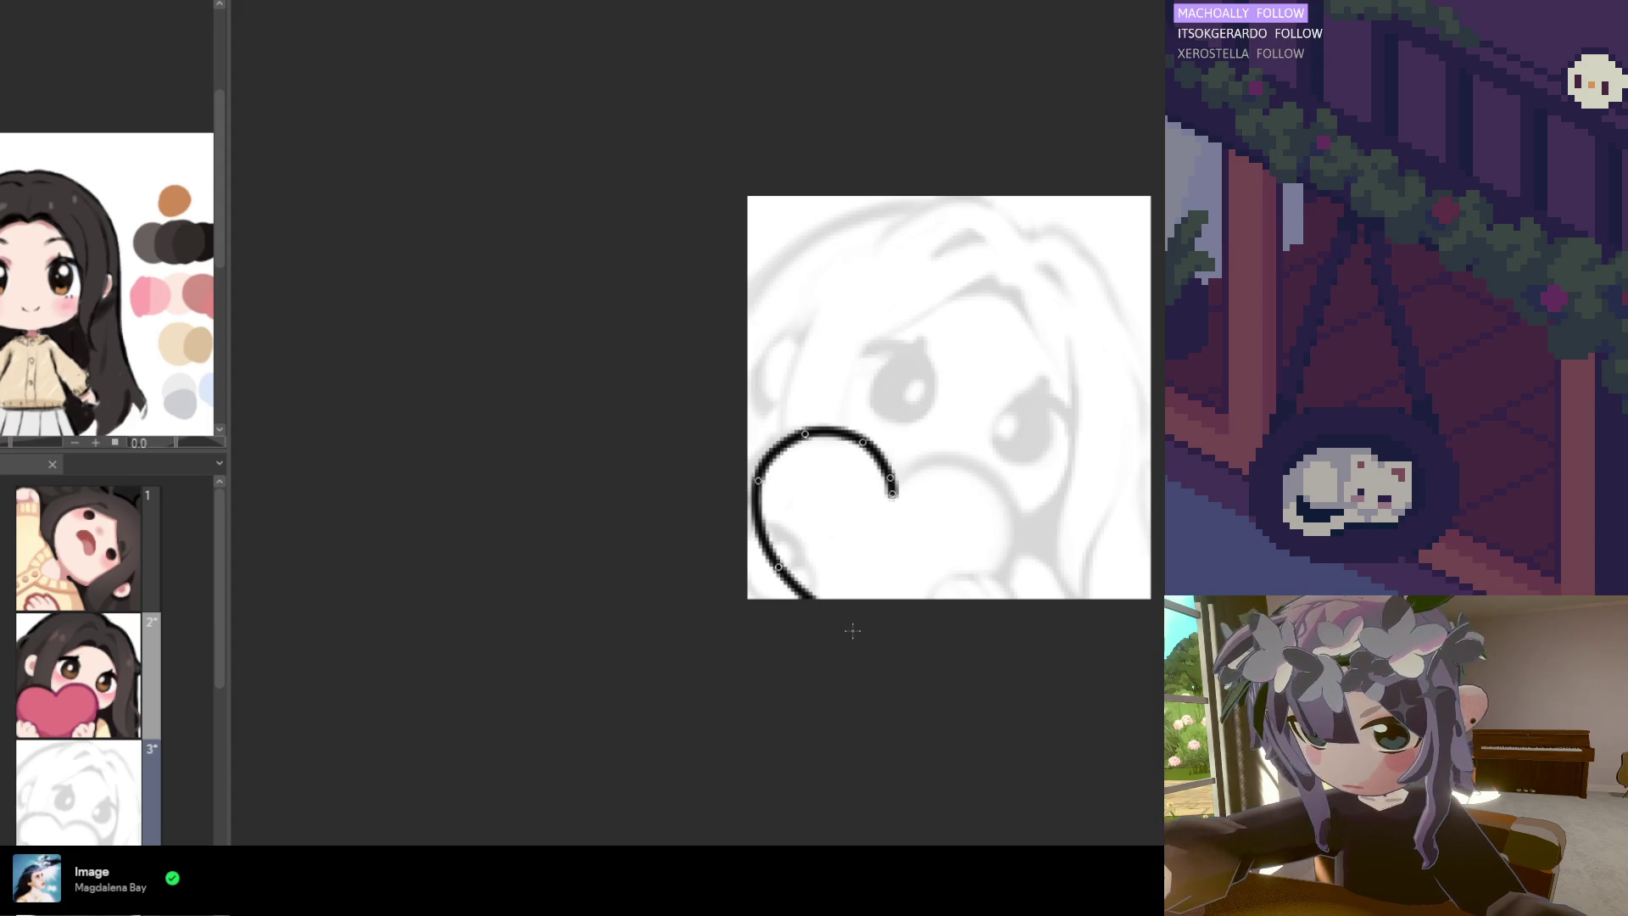
left_click(852, 631)
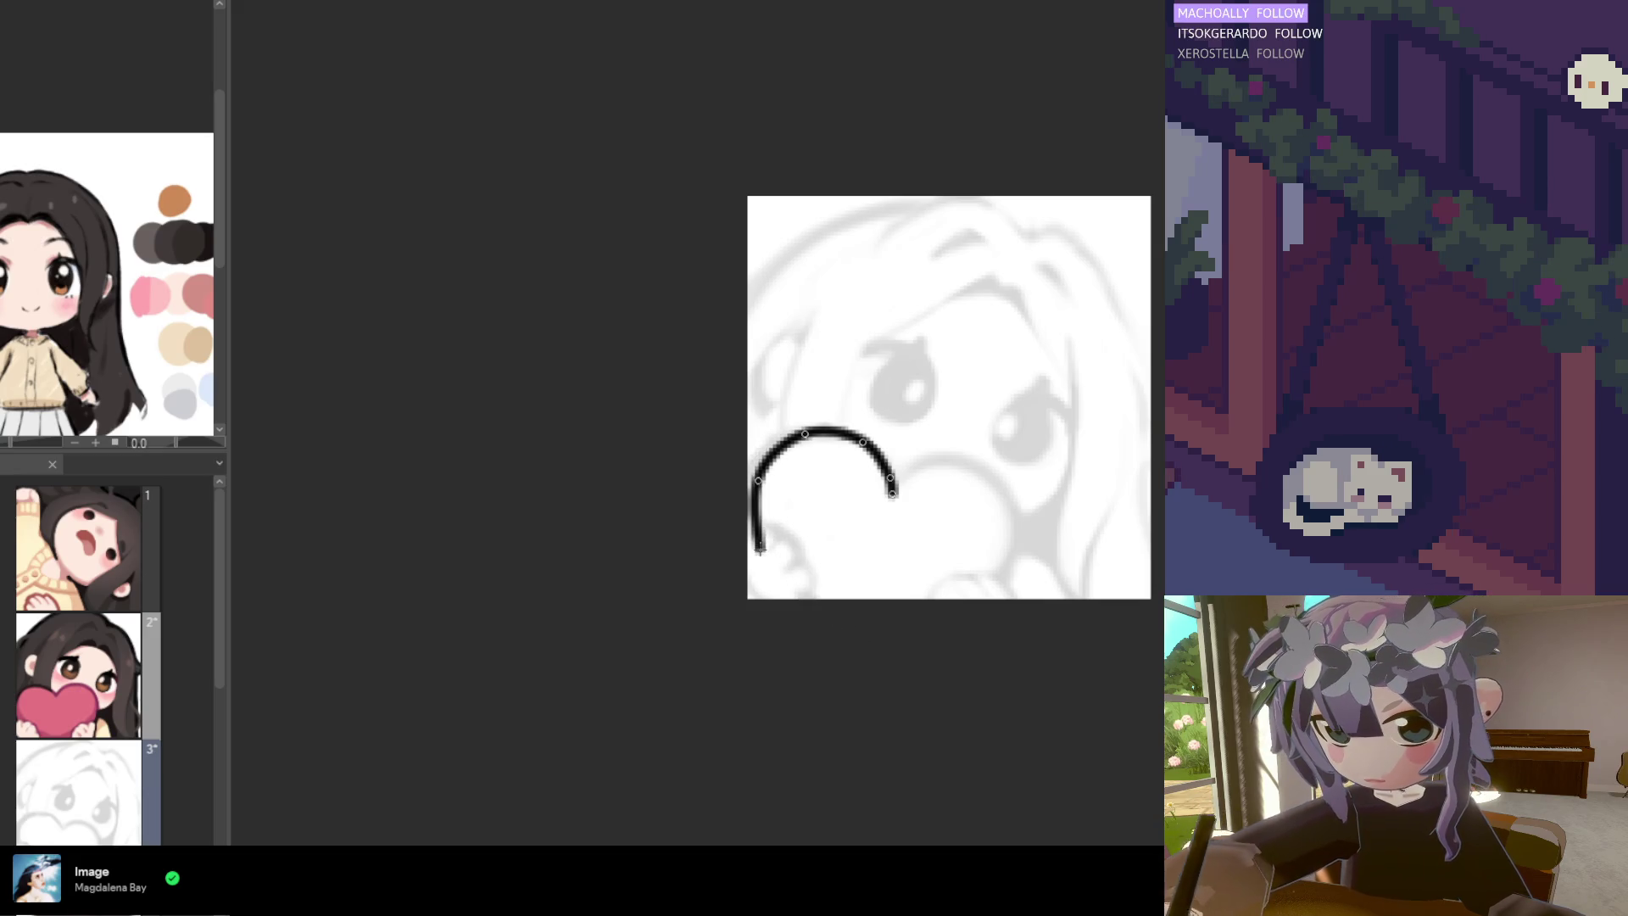
left_click(762, 550)
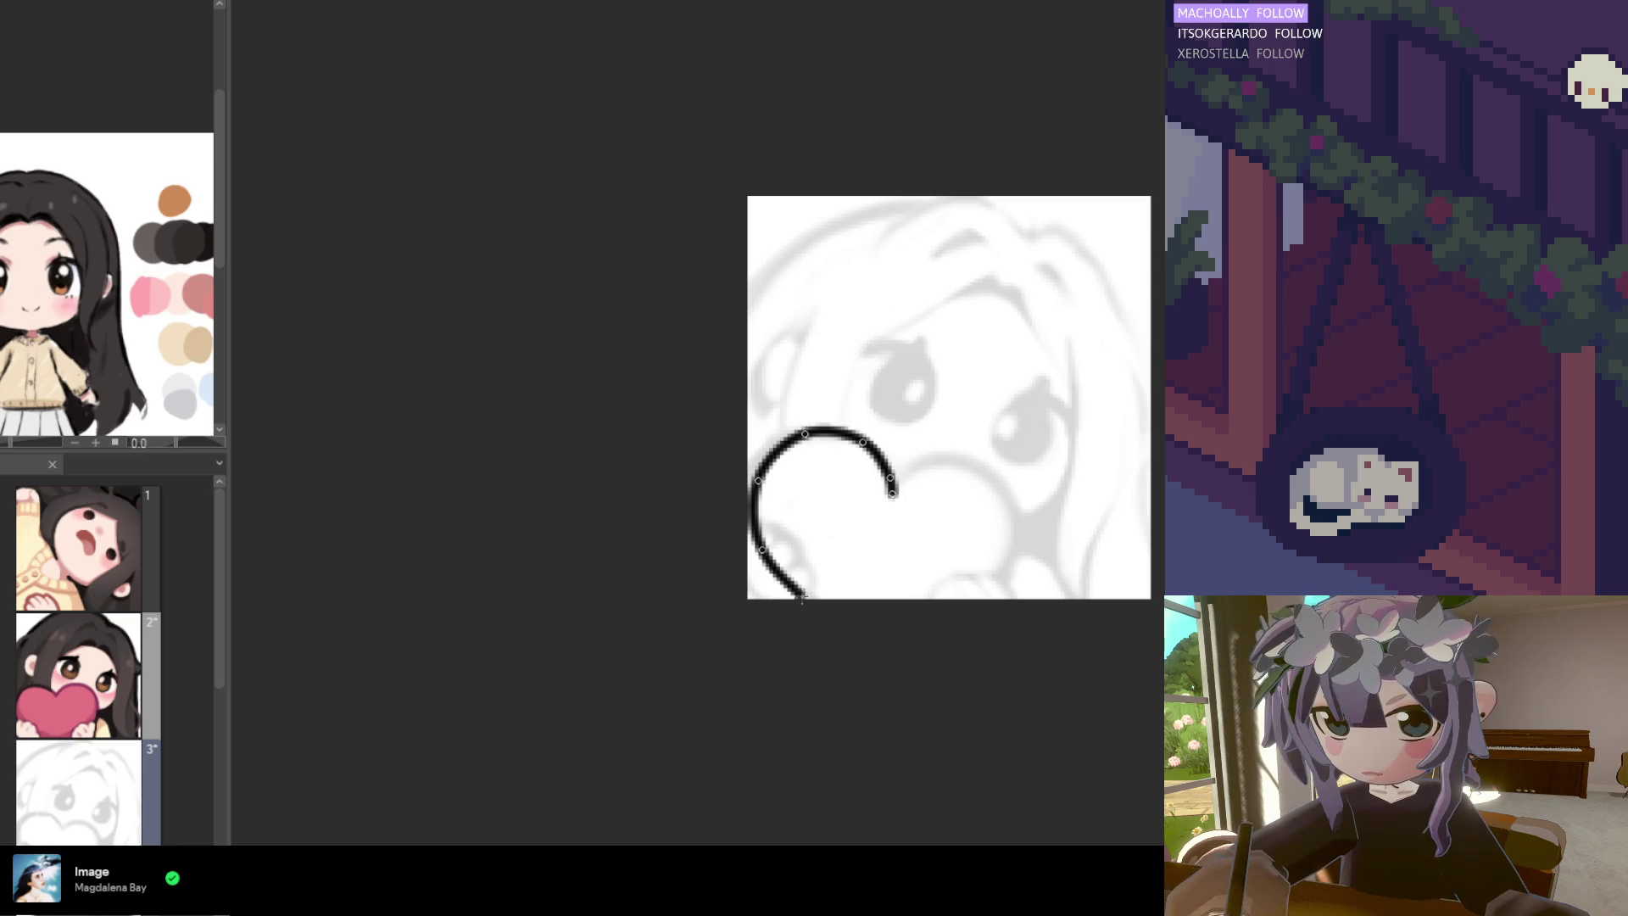
left_click(806, 598)
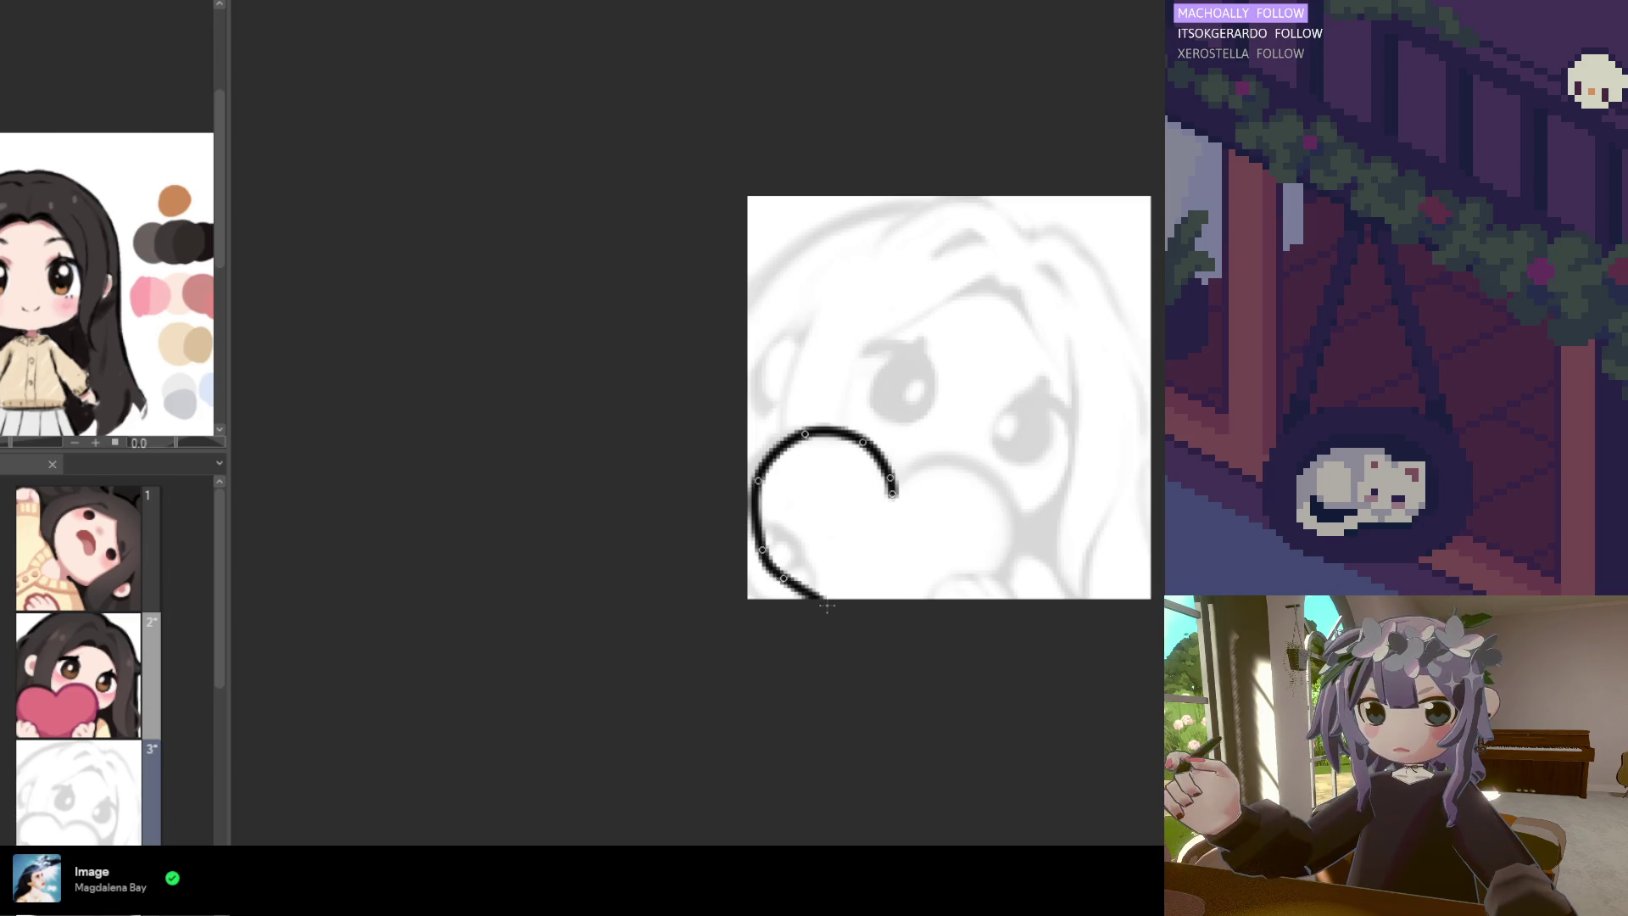
left_click(812, 602)
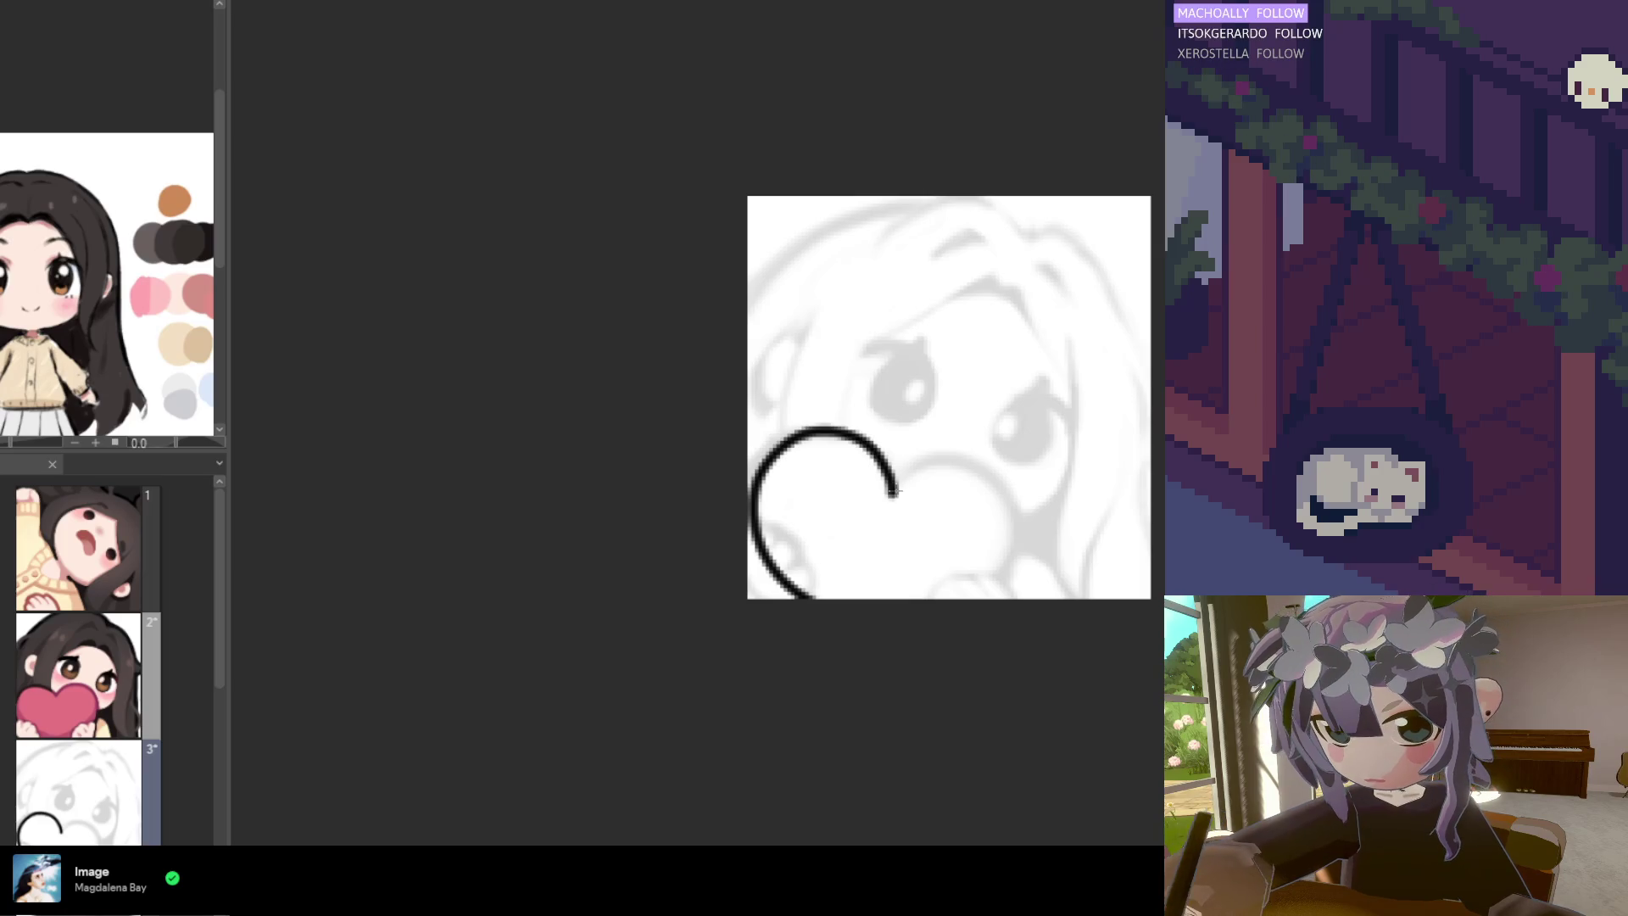
Start the right lobe from the centre dip, placing curve points and removing a misplaced one
mouse_move(892, 496)
left_mouse_down()
mouse_move(949, 461)
mouse_move(977, 466)
mouse_move(892, 496)
left_mouse_up()
key("ctrl+z")
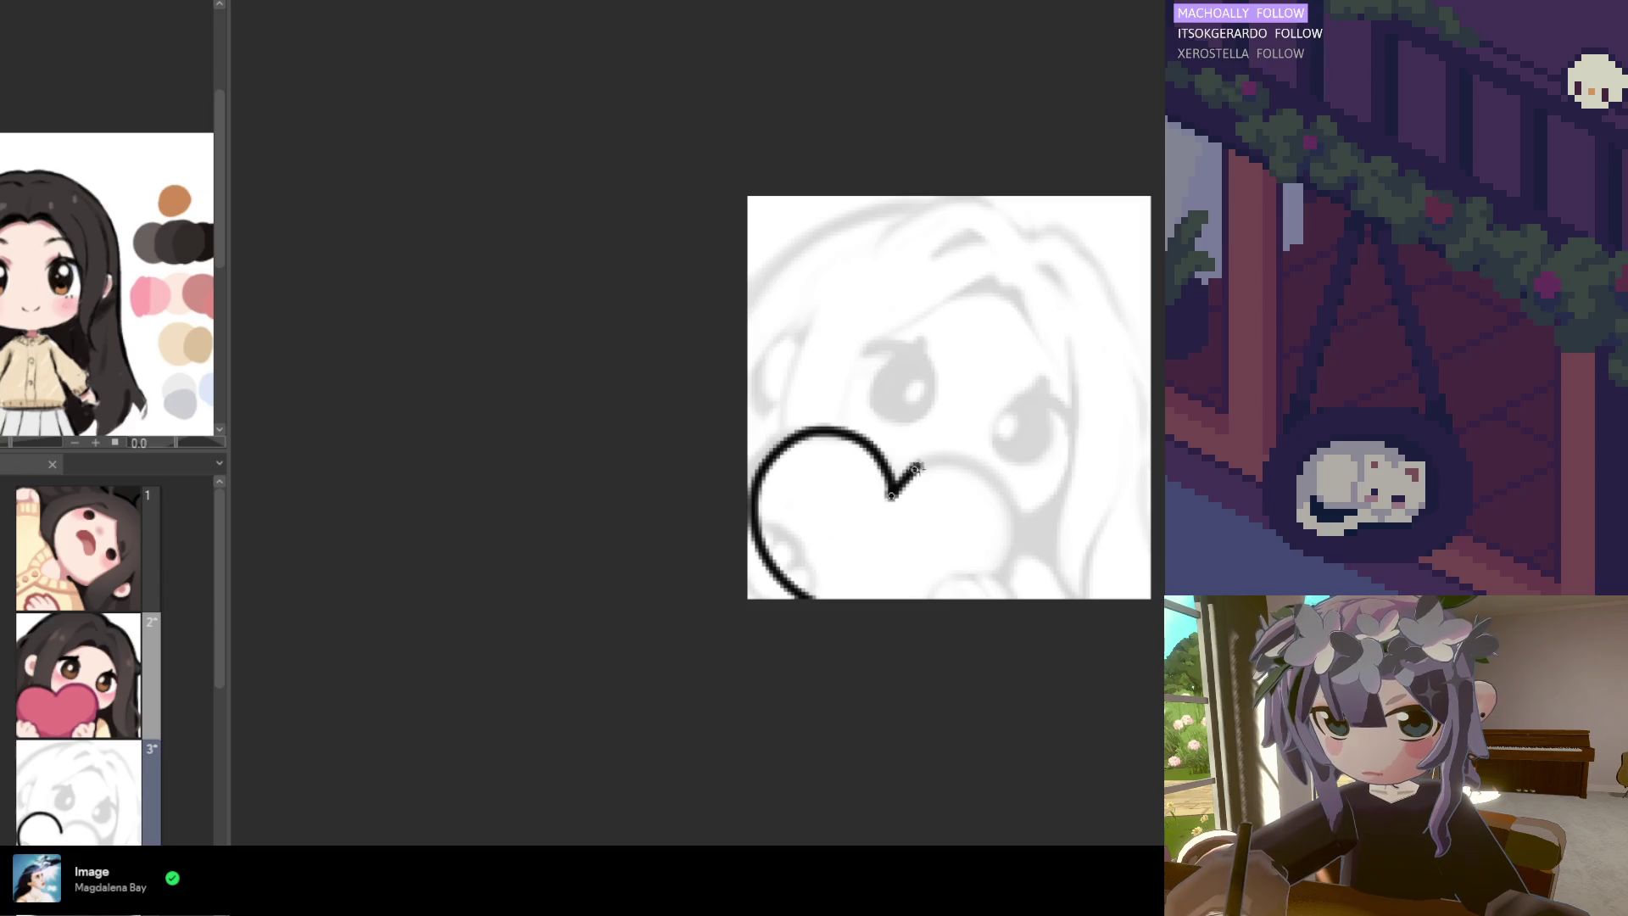
left_click(972, 464)
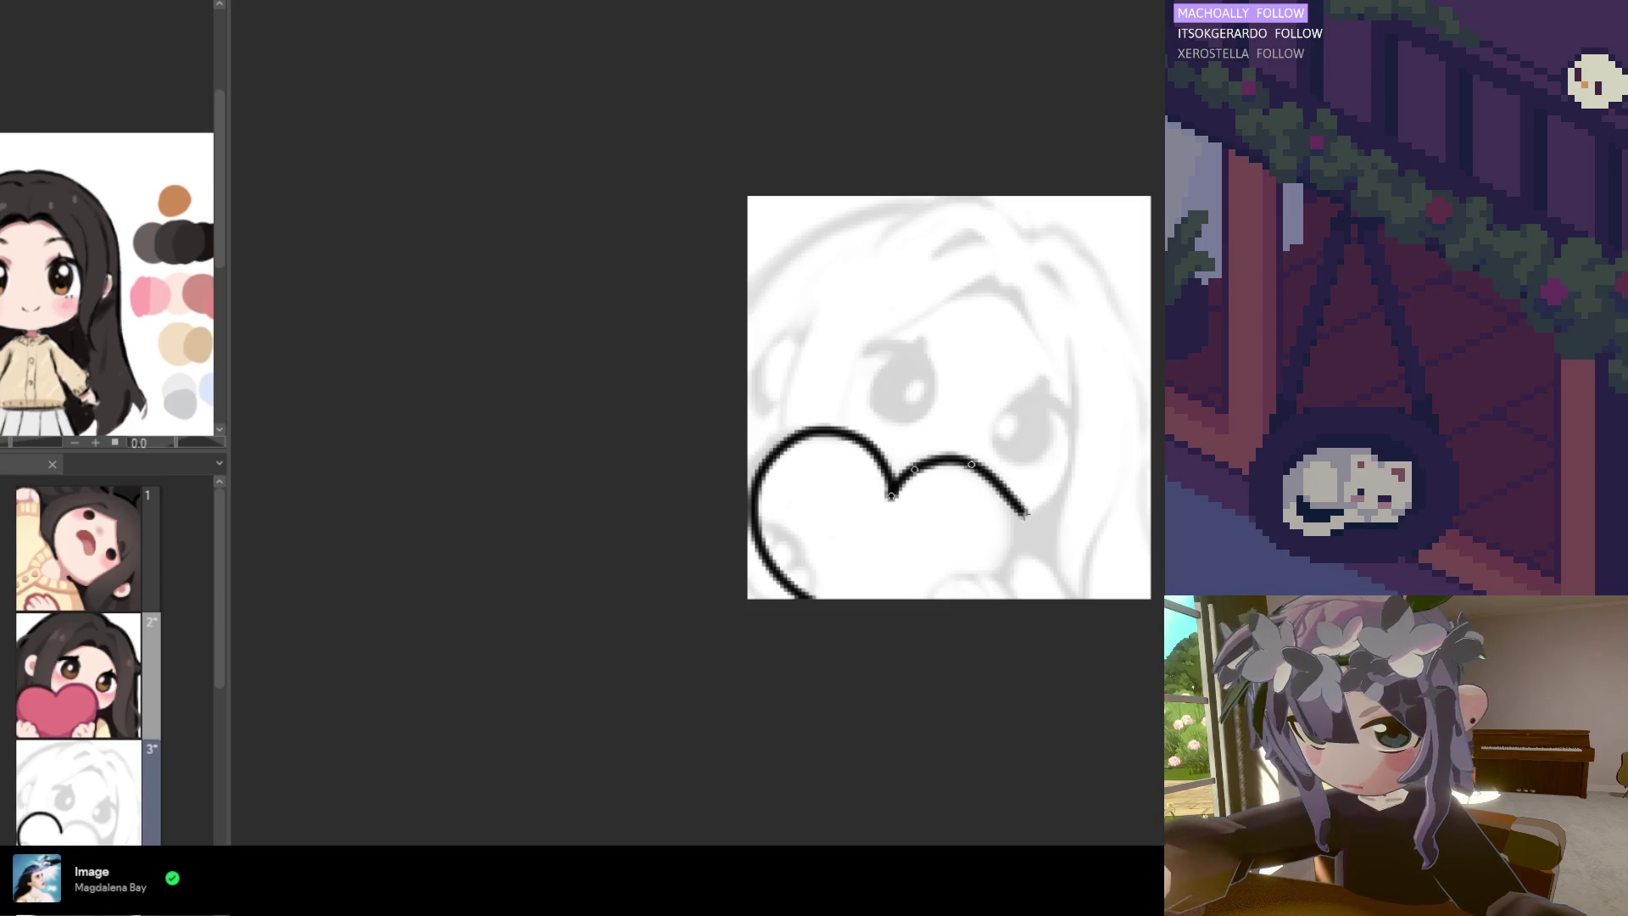
left_click(1014, 513)
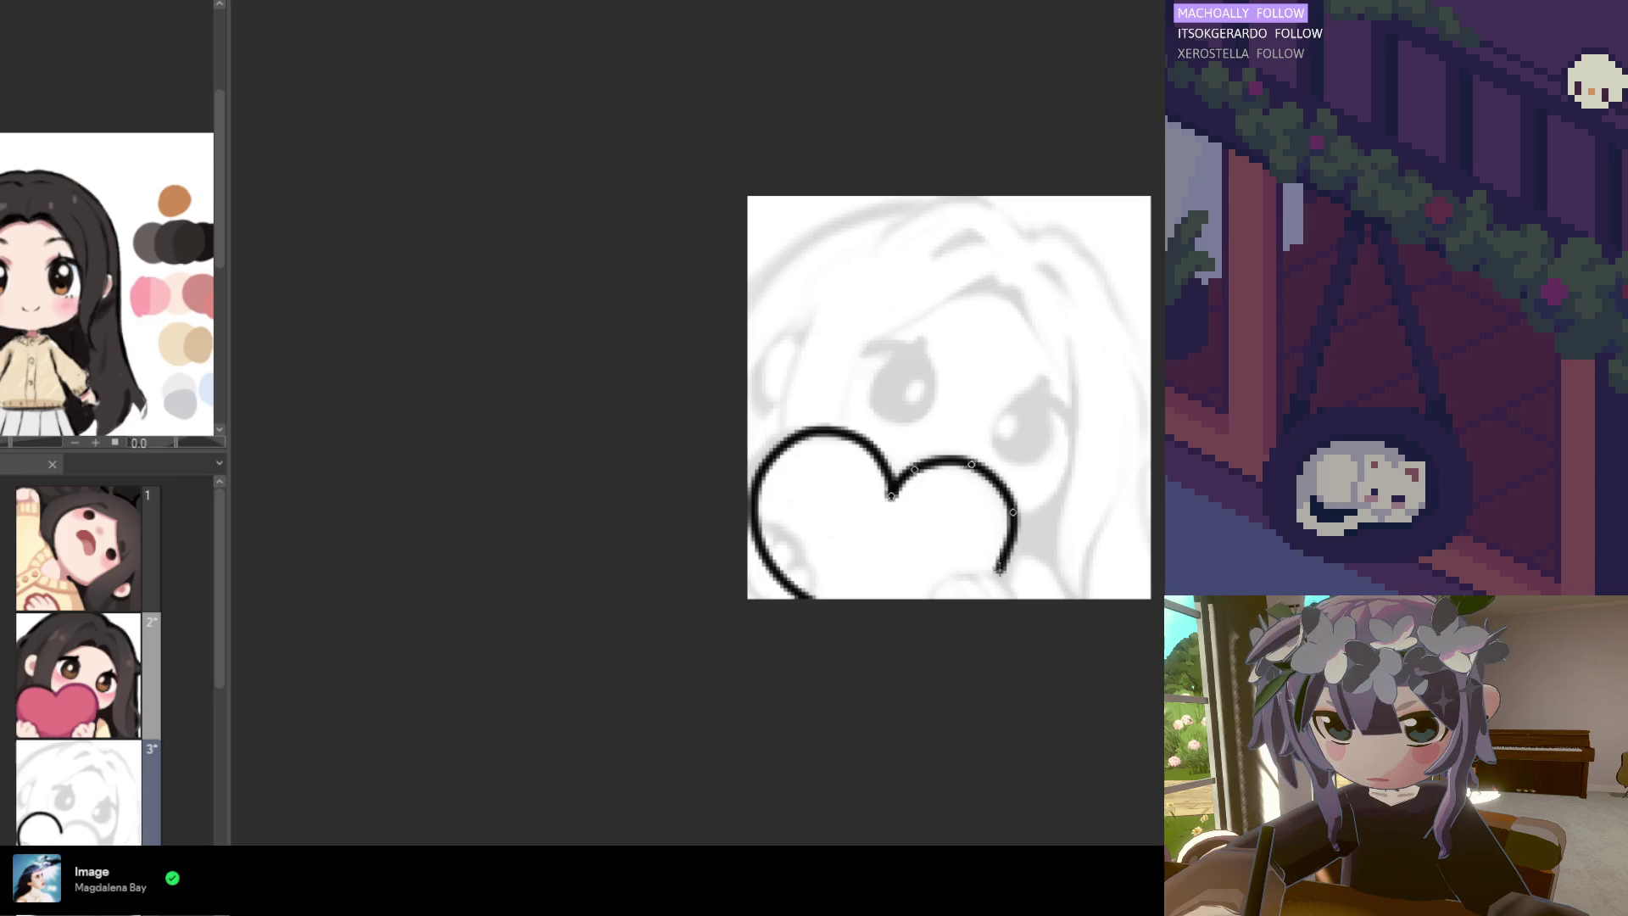
left_click(997, 569)
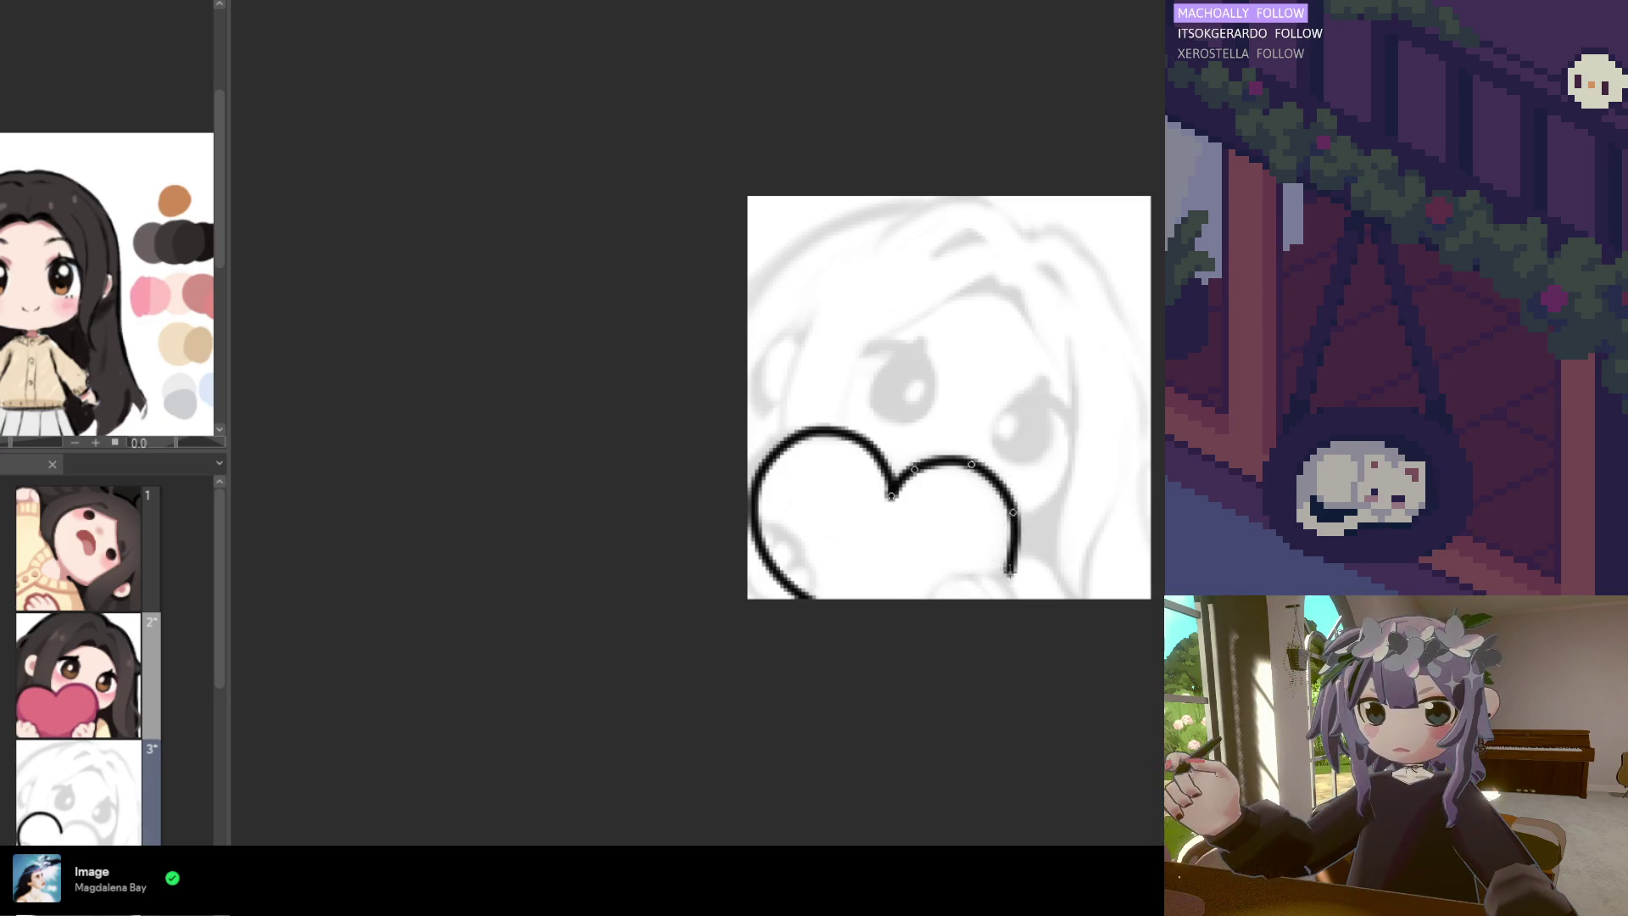
left_click(1020, 531)
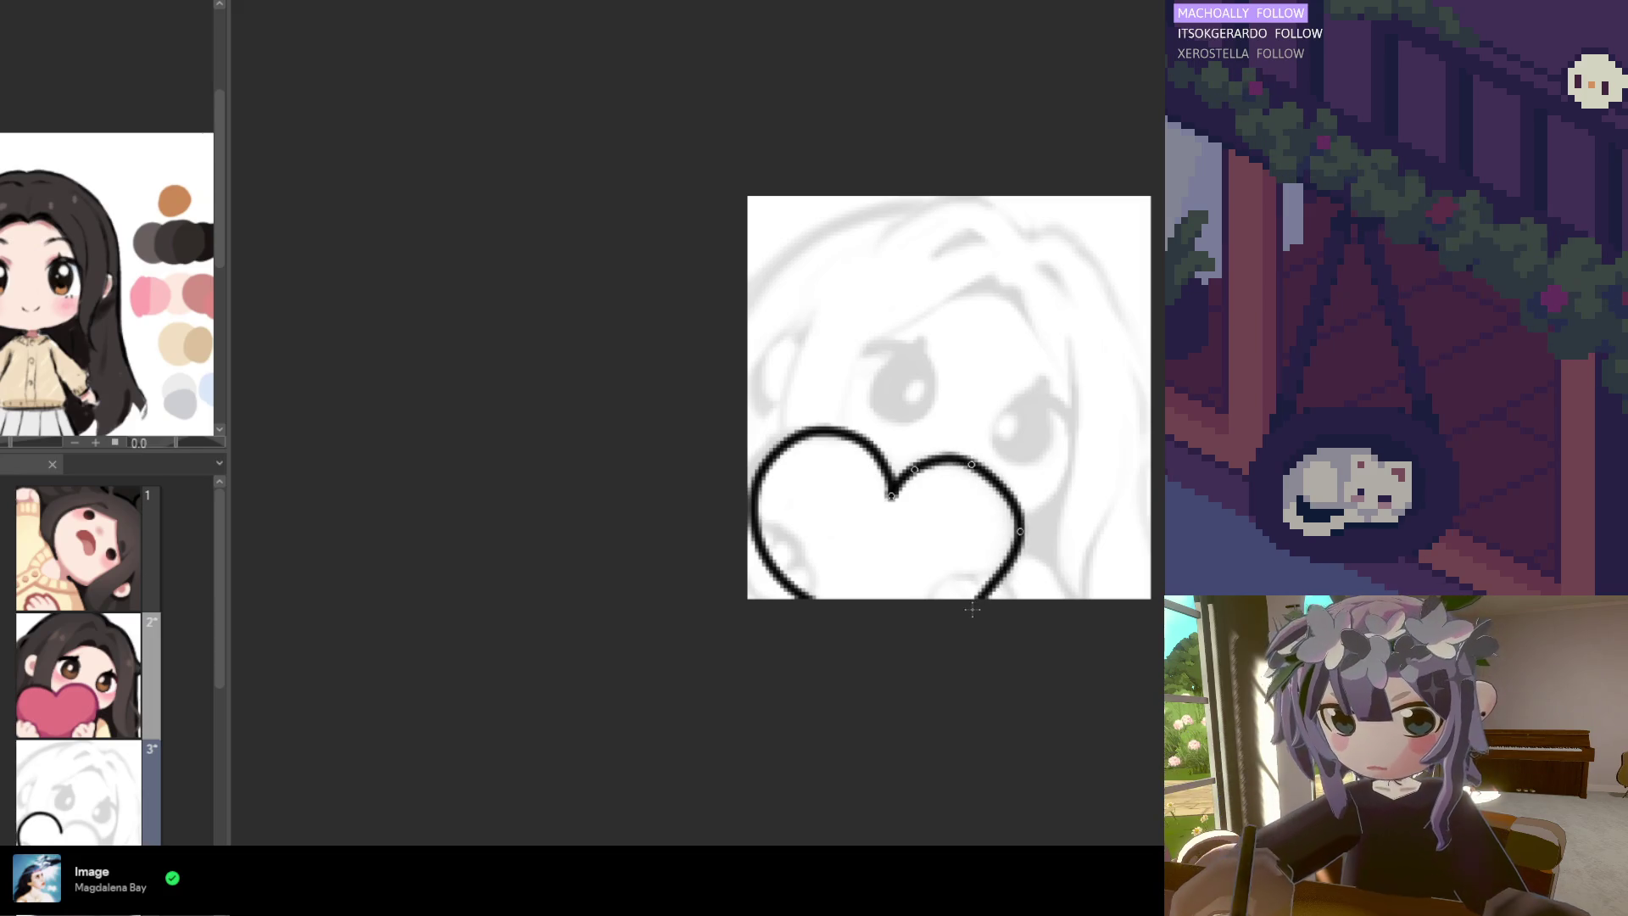
key("BackSpace")
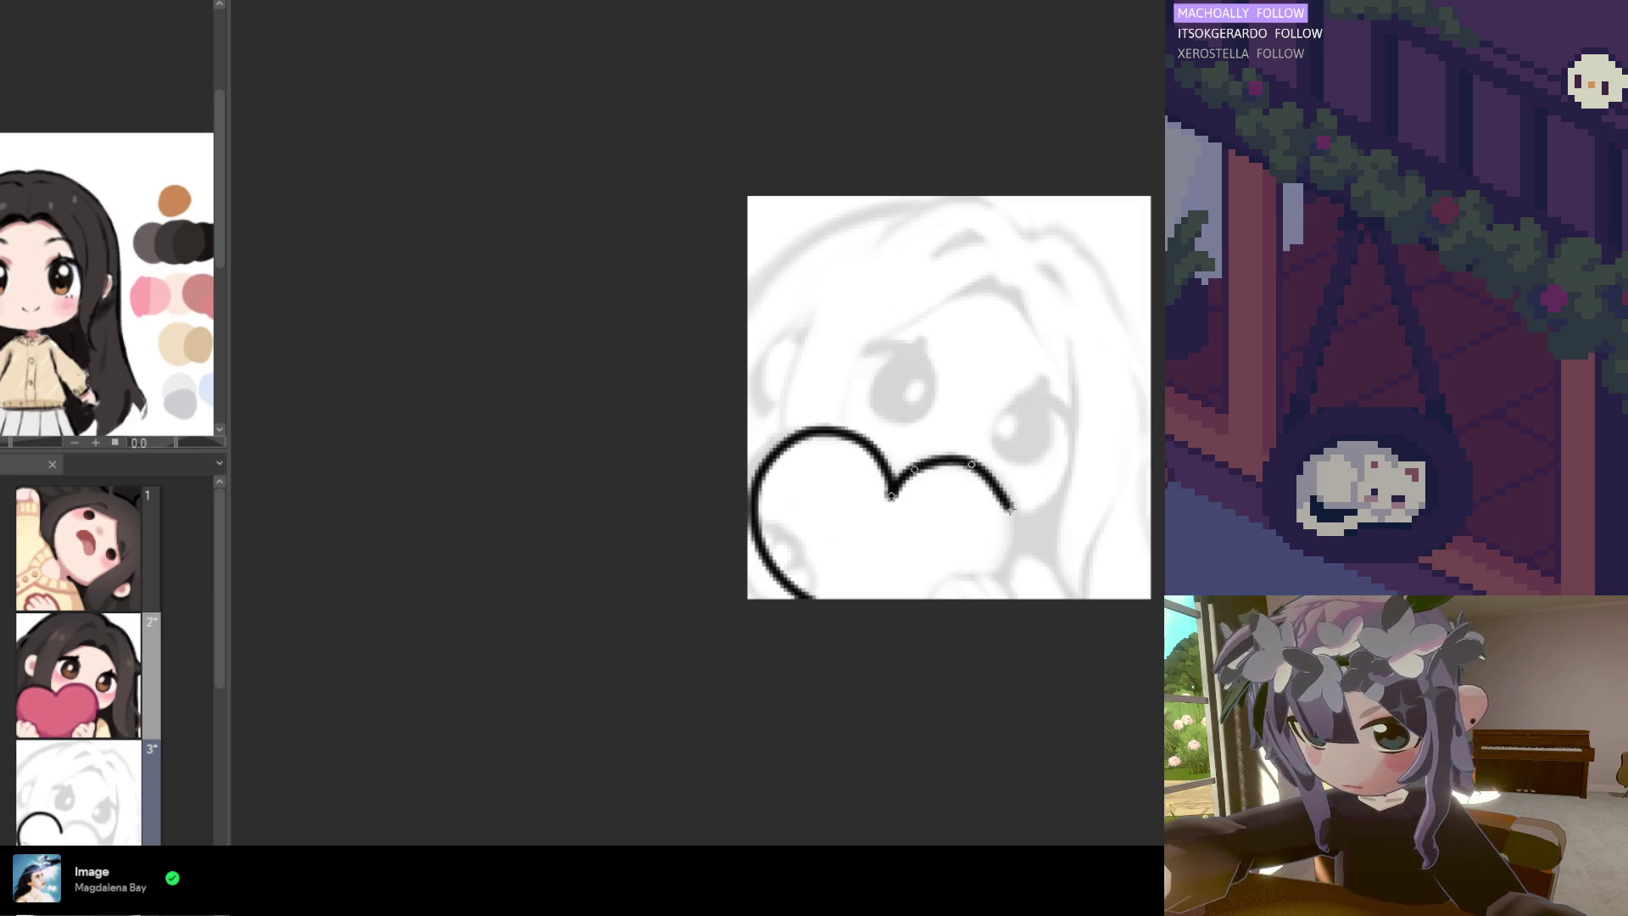
Re-anchor right-lobe points down to the canvas bottom, then remove them back to the dip
left_click(990, 468)
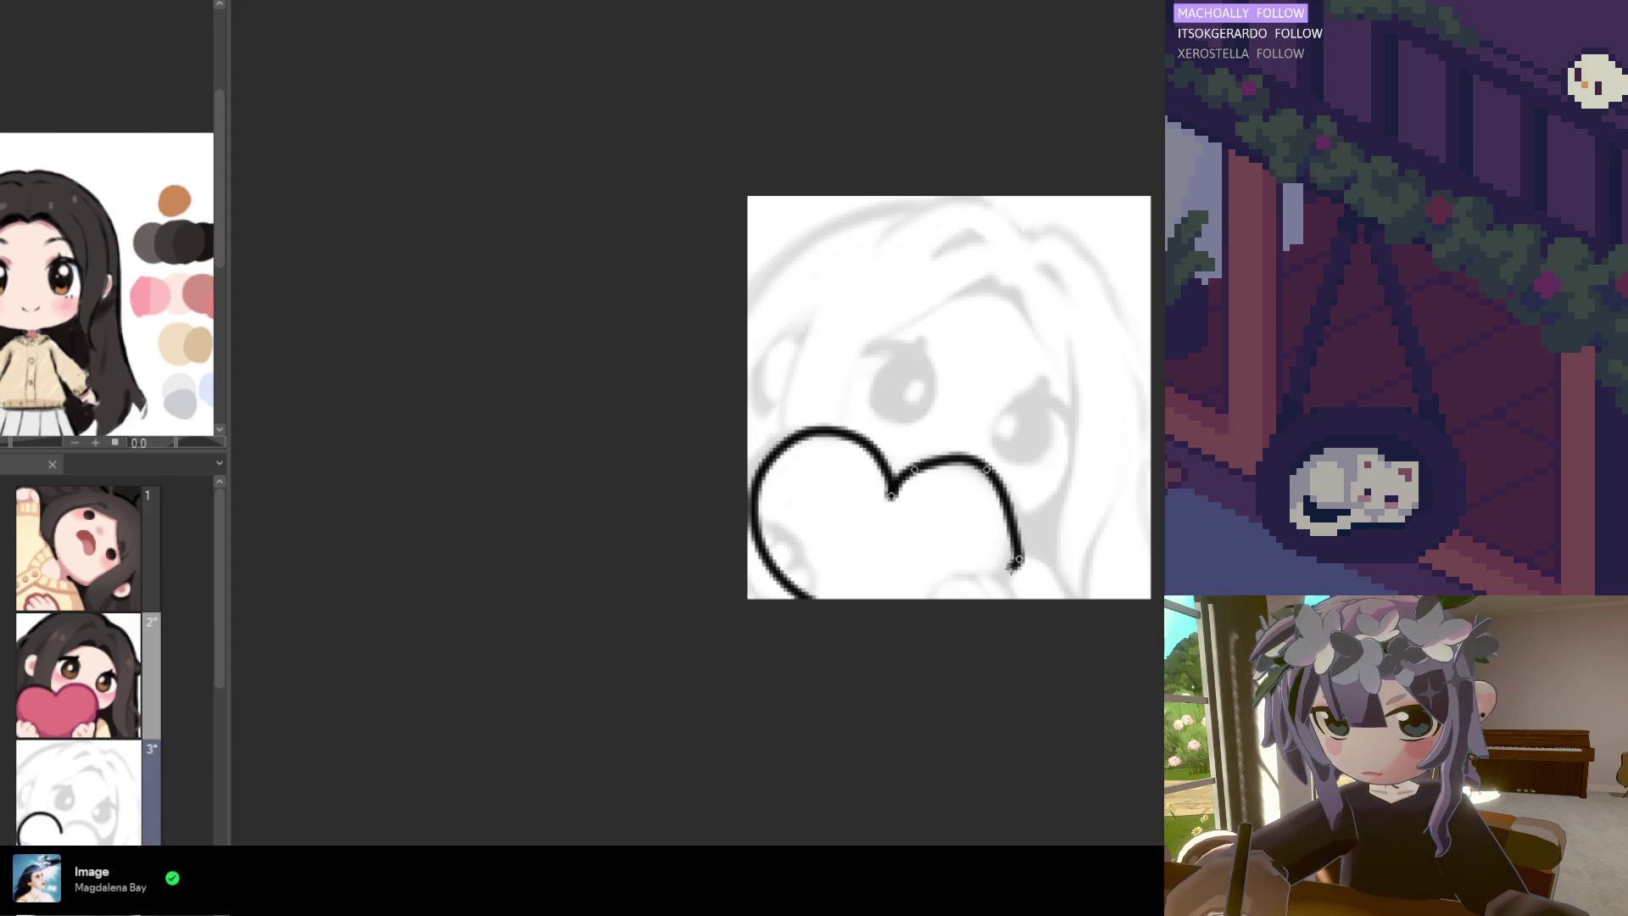
left_click(1016, 535)
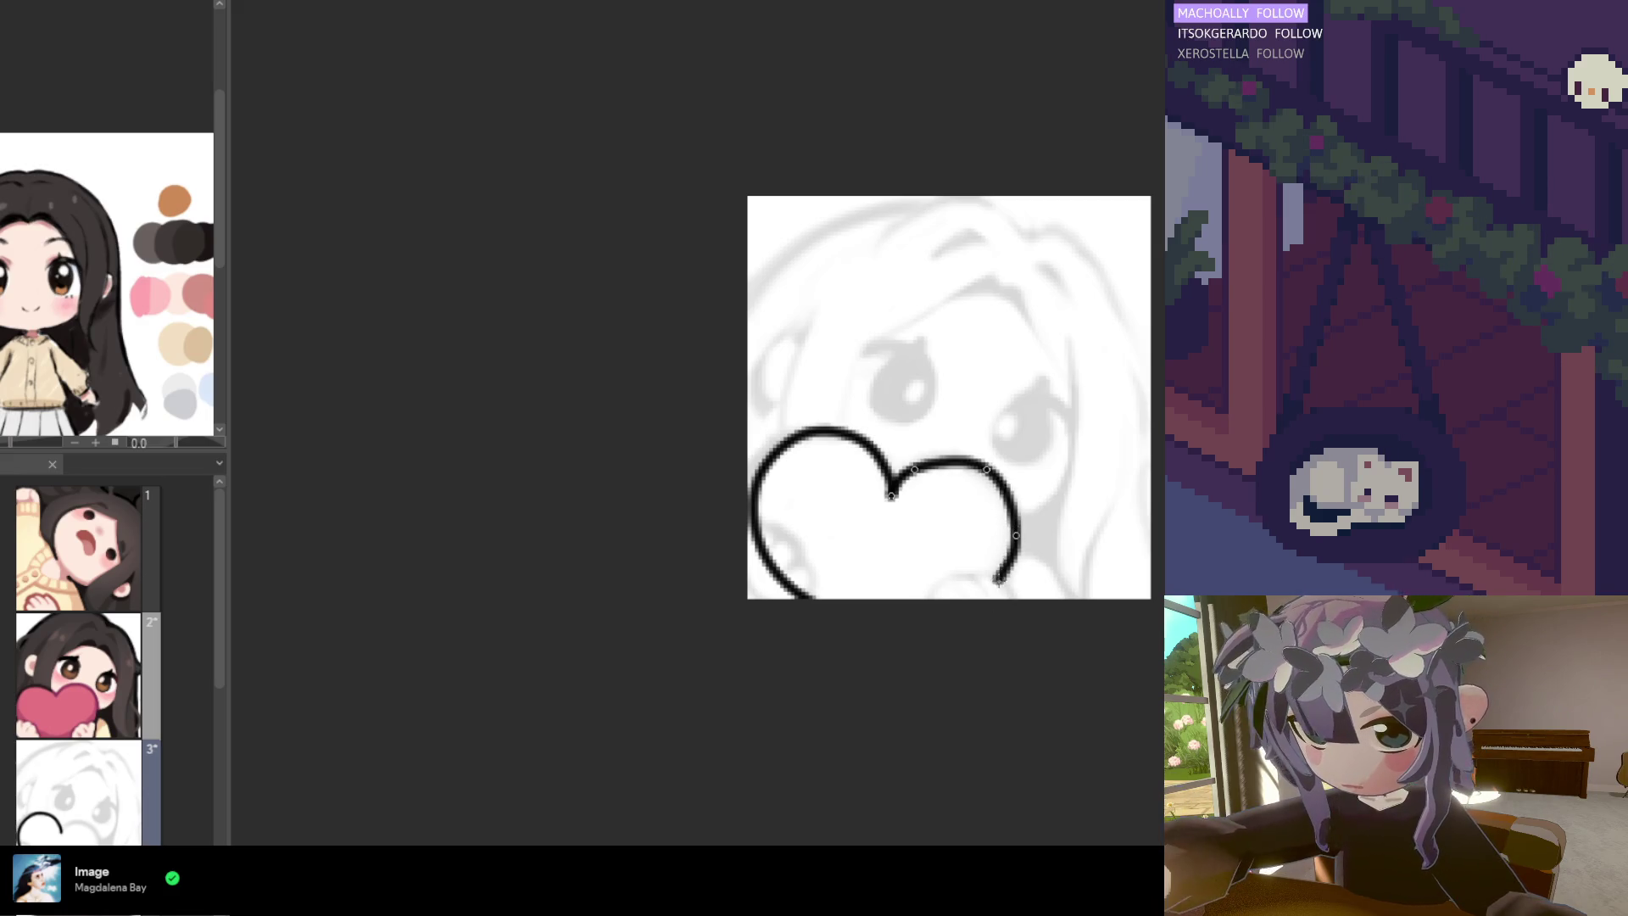
left_click(981, 598)
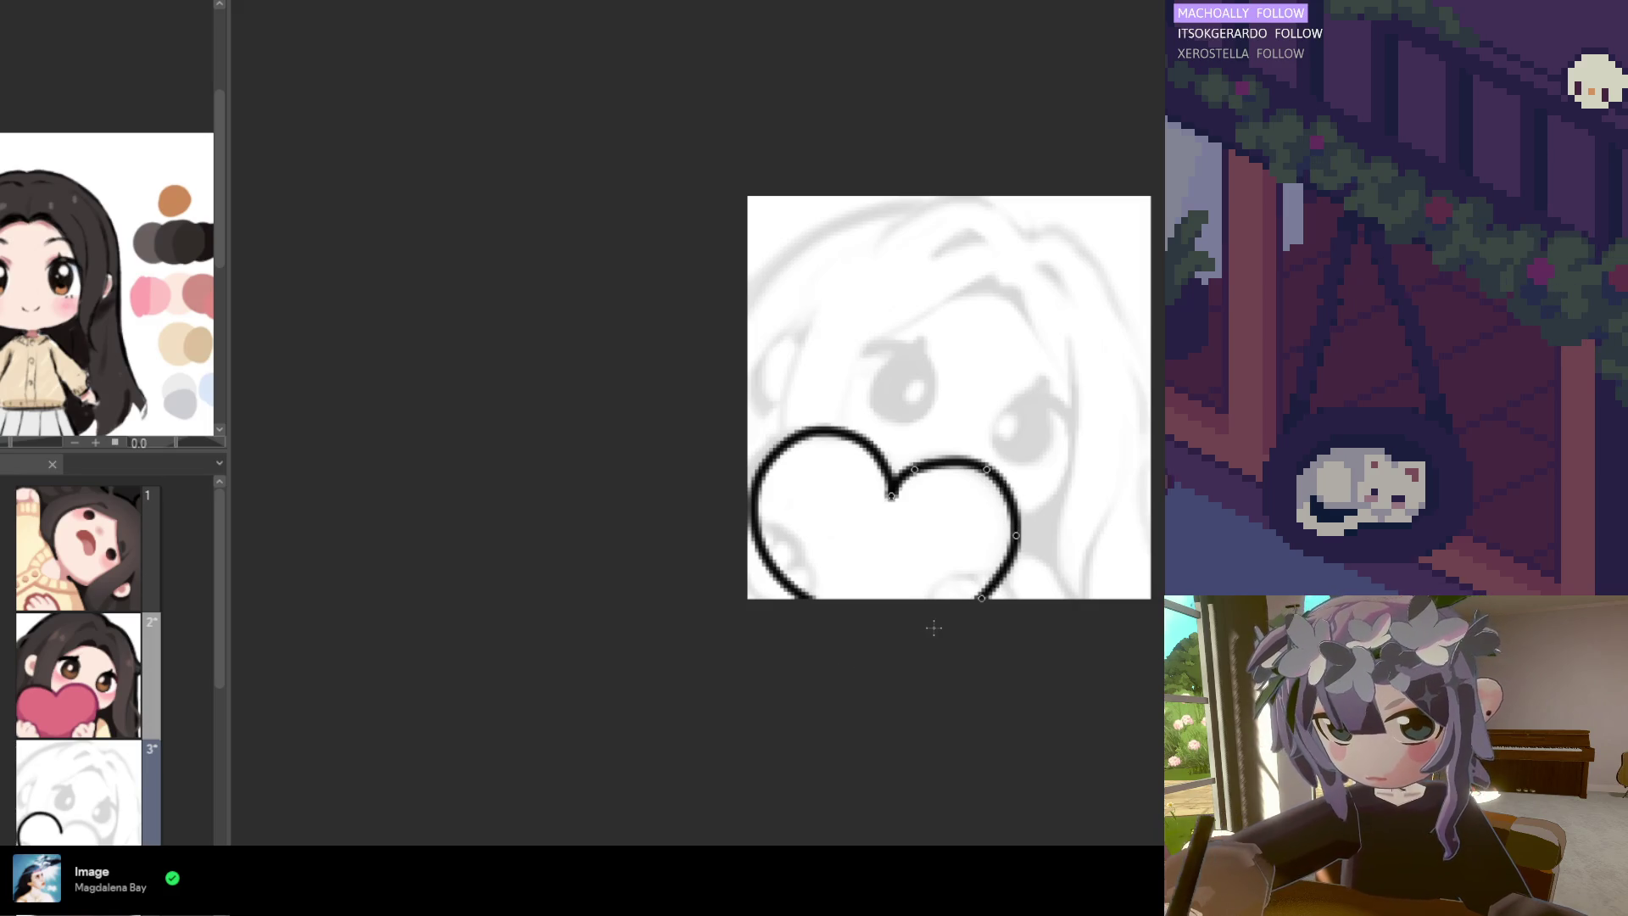
key("BackSpace")
key("BackSpace")
key("BackSpace")
key("ctrl+minus")
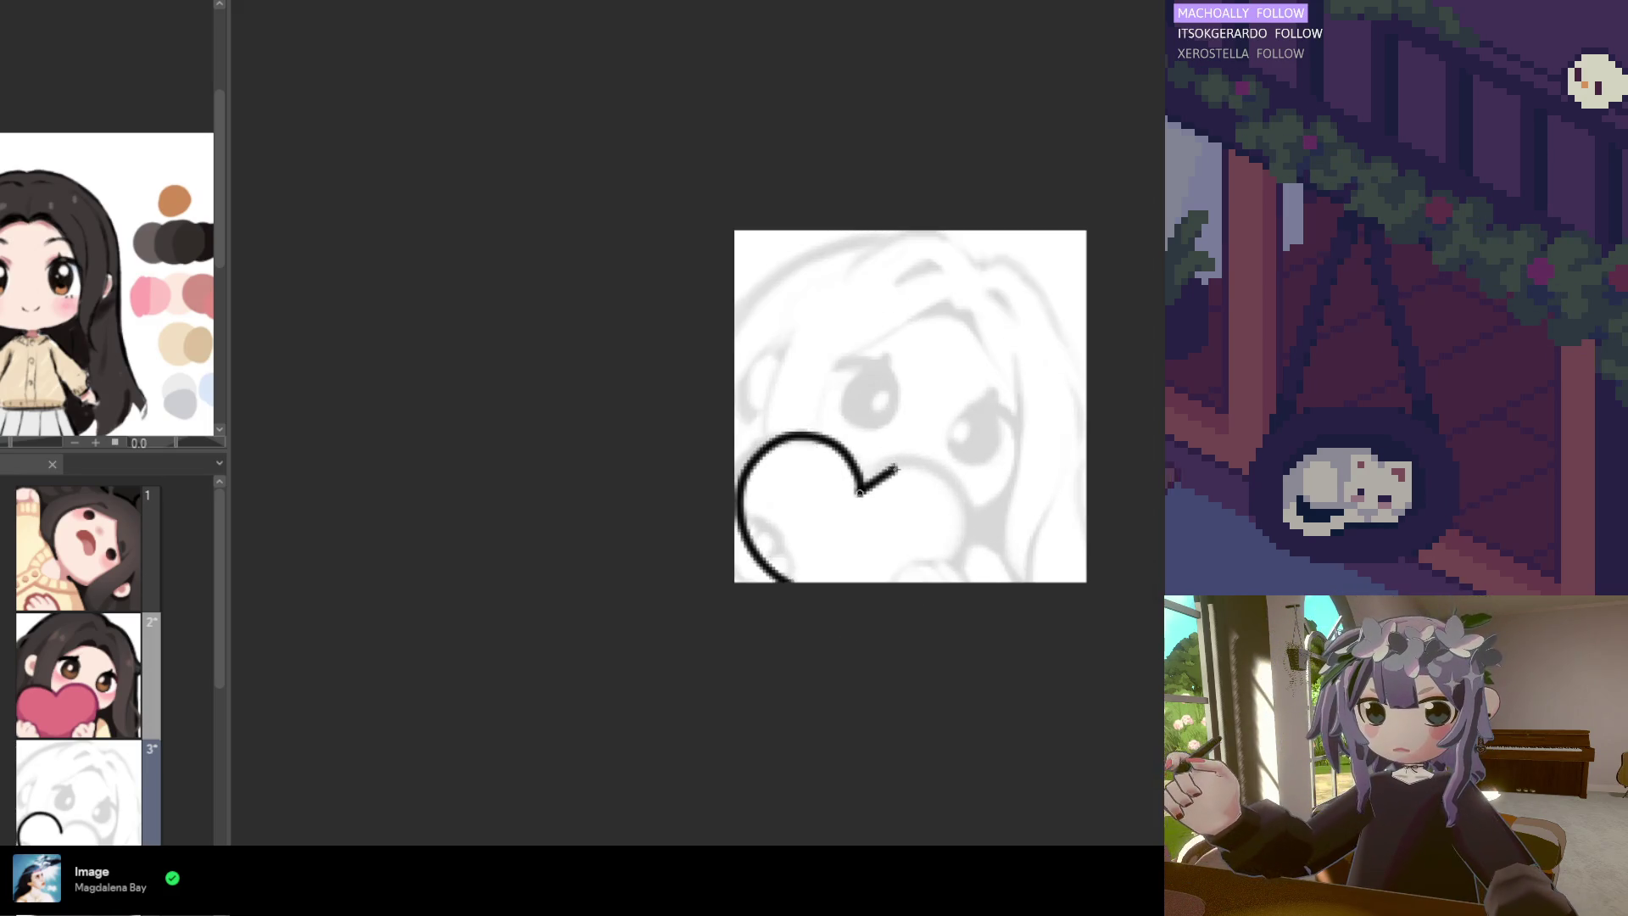
Re-place right-lobe curve points from the centre dip and adjust its bulge, then undo the whole lobe
scroll(896, 468, "up", 1)
key("BackSpace")
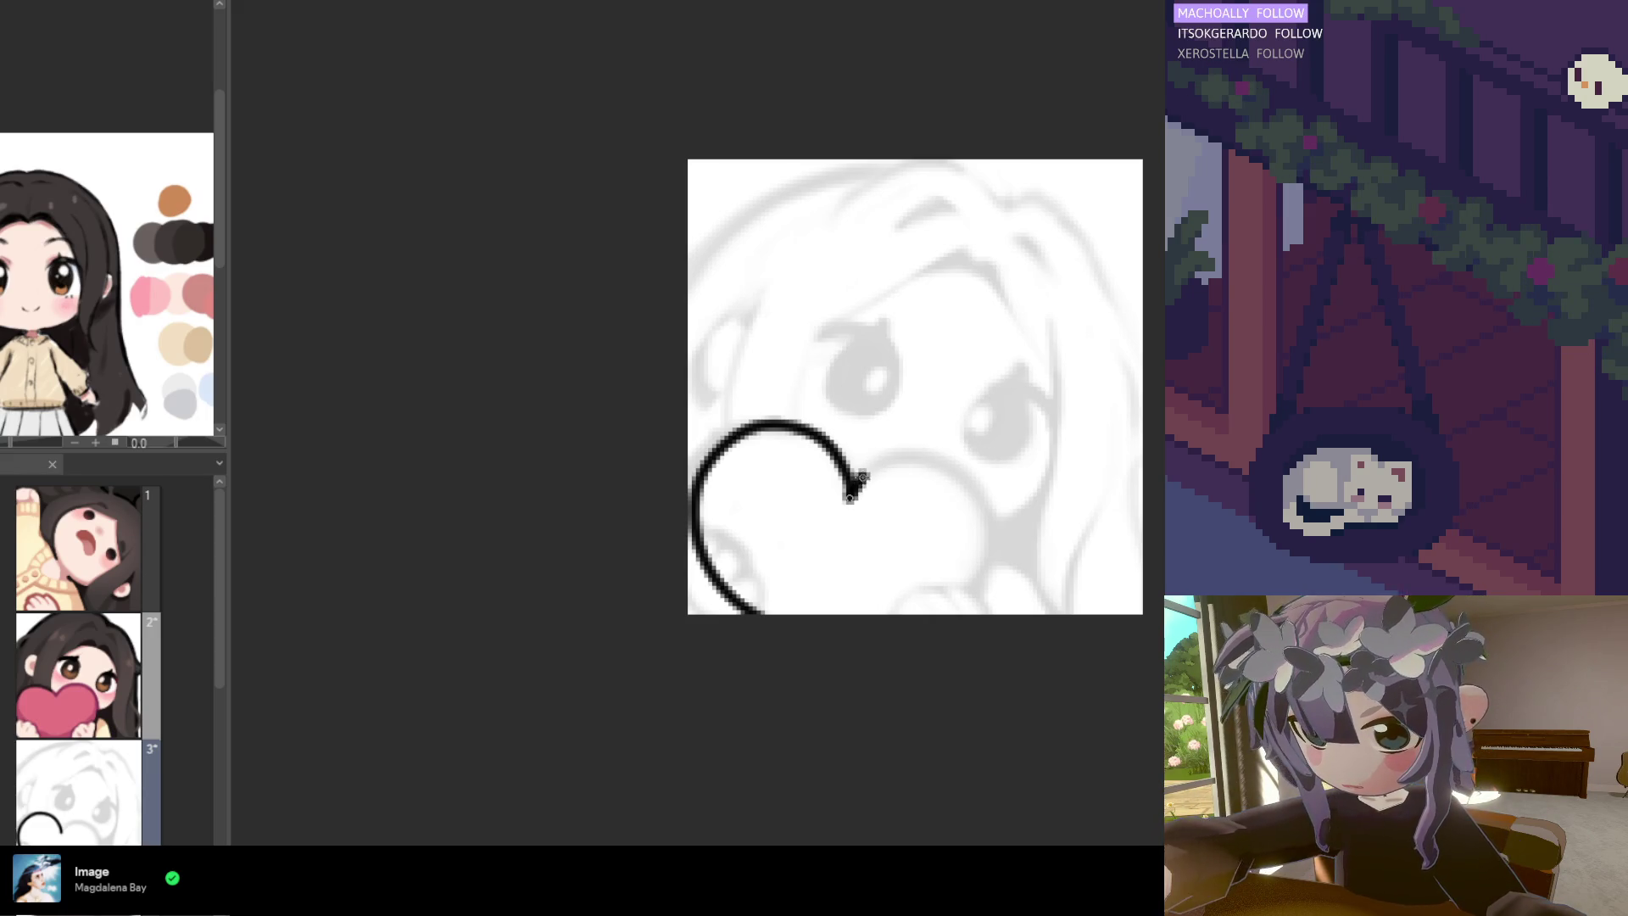
left_click(862, 476)
left_click(907, 460)
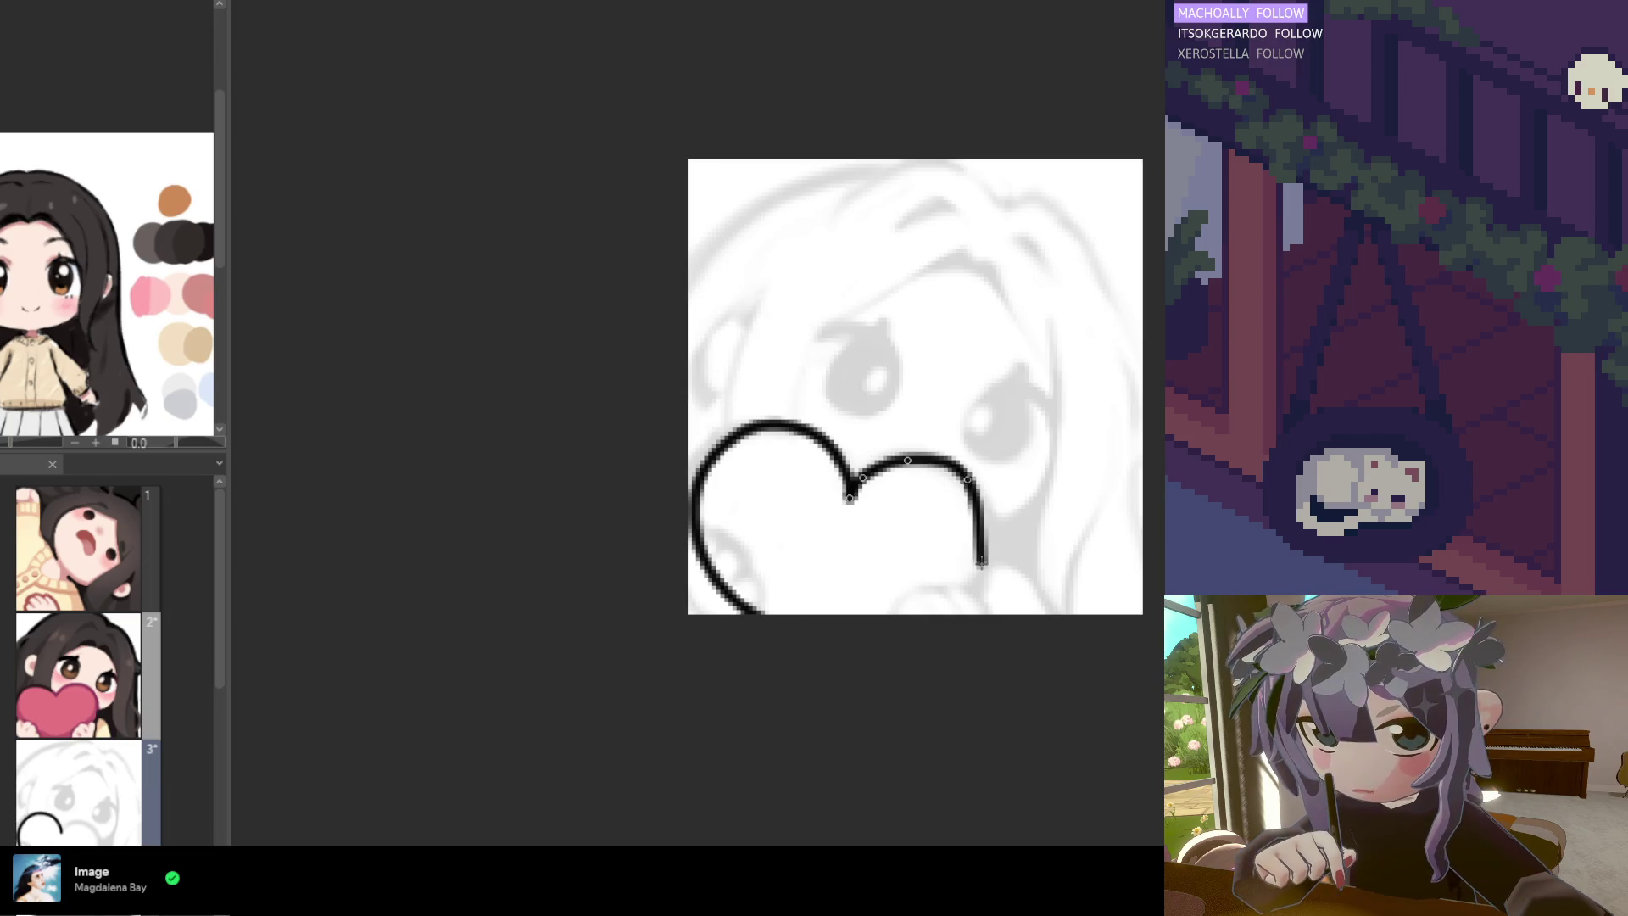
left_click(981, 564)
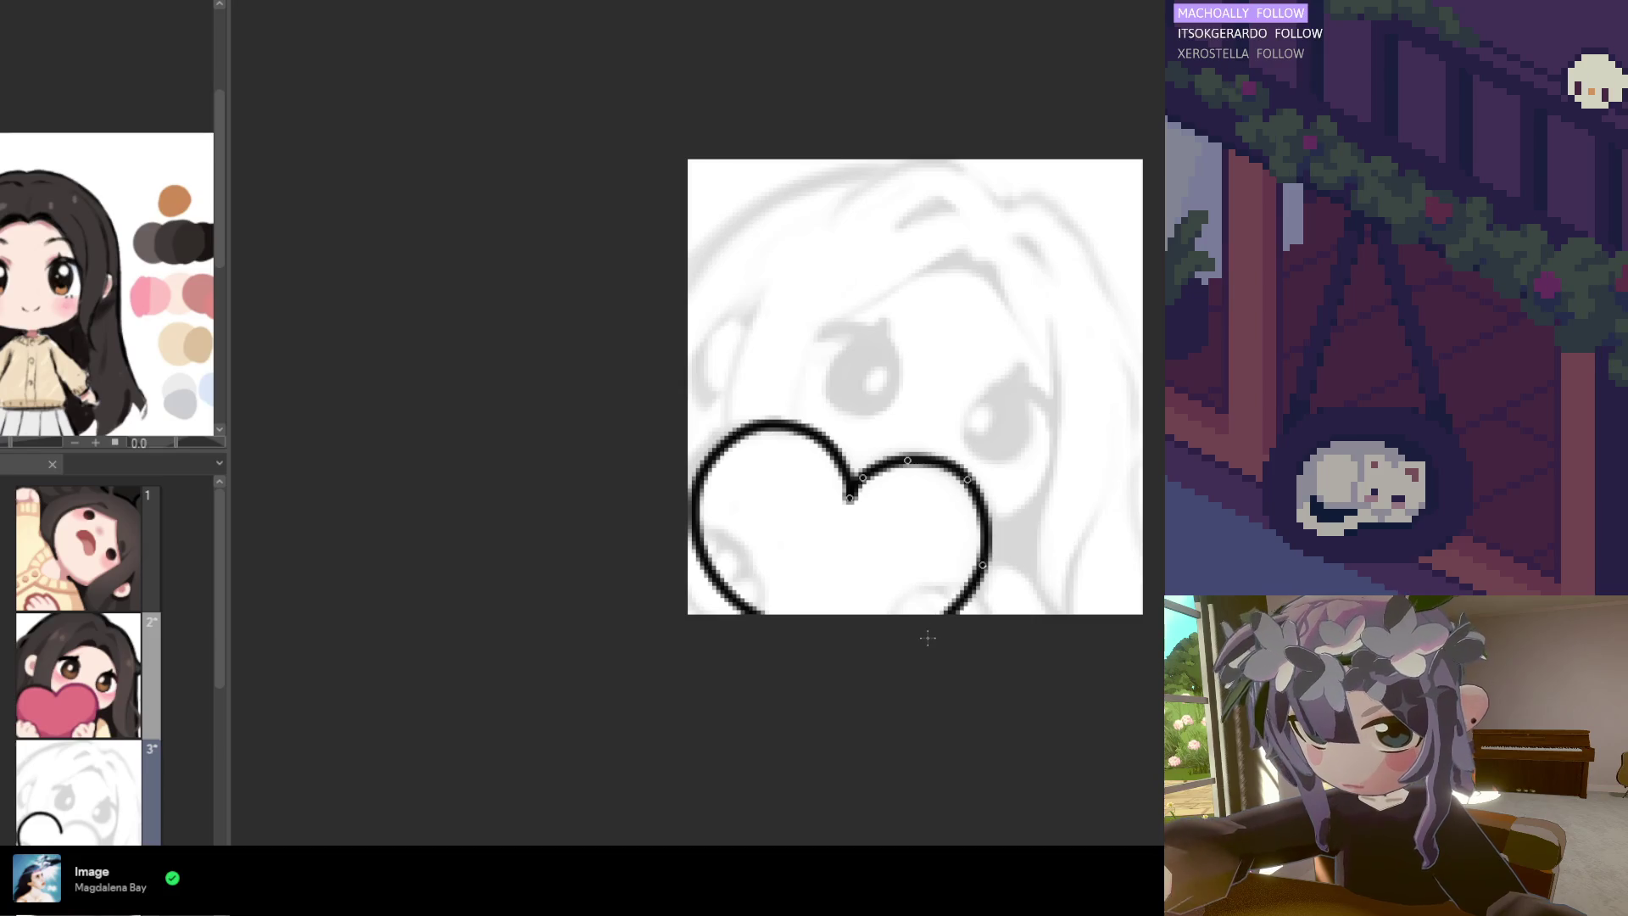
key("BackSpace")
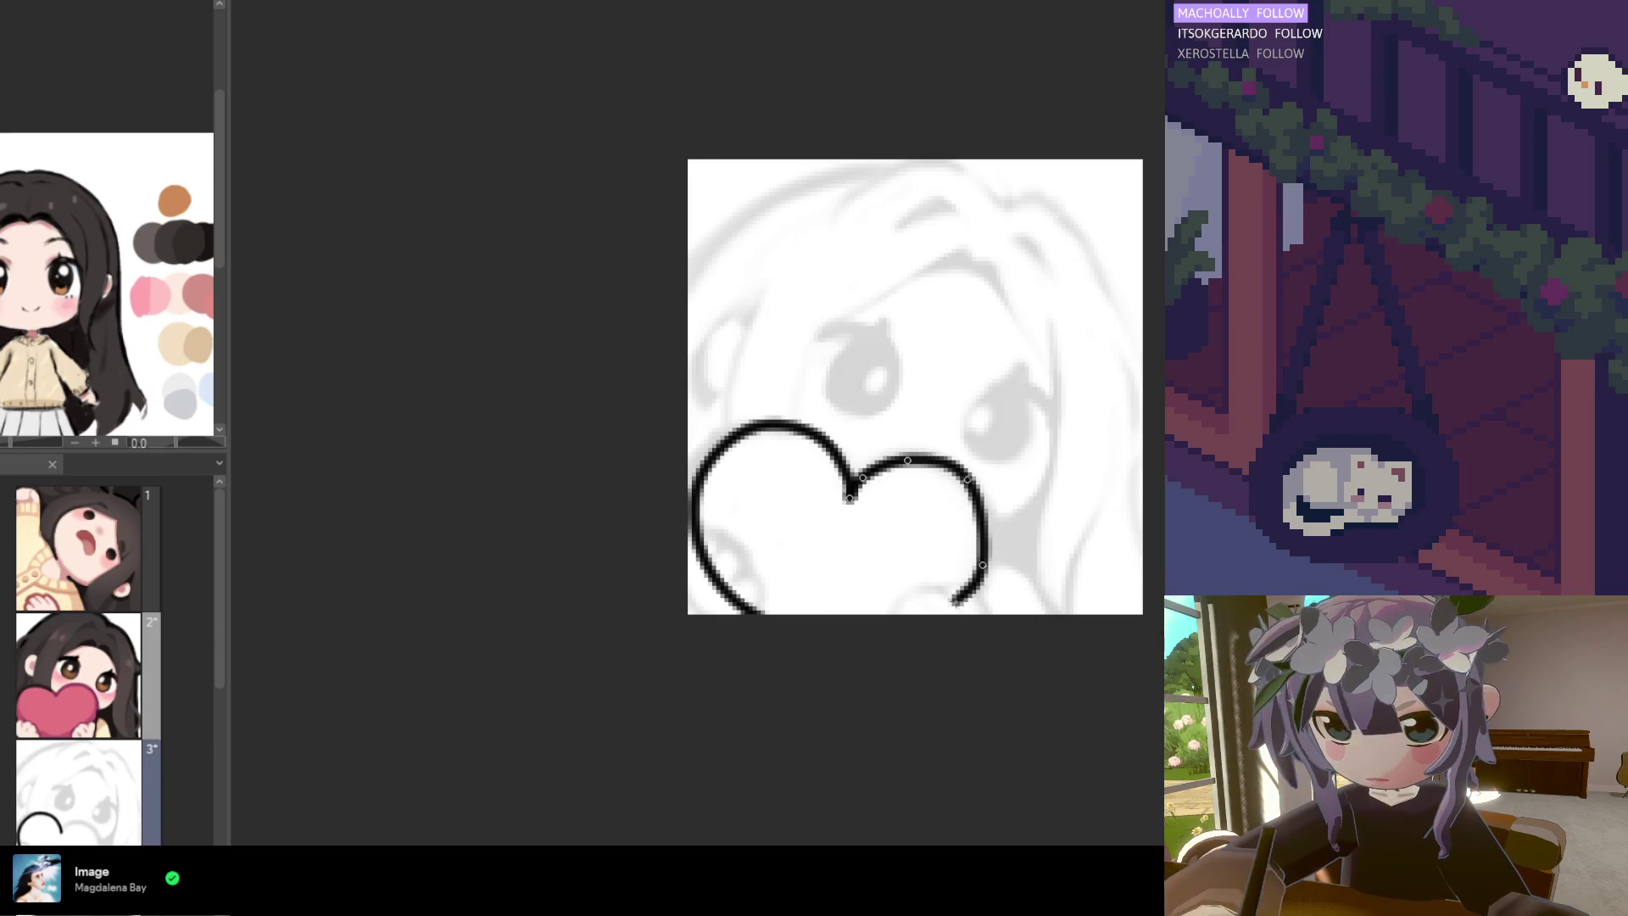
left_click(986, 545)
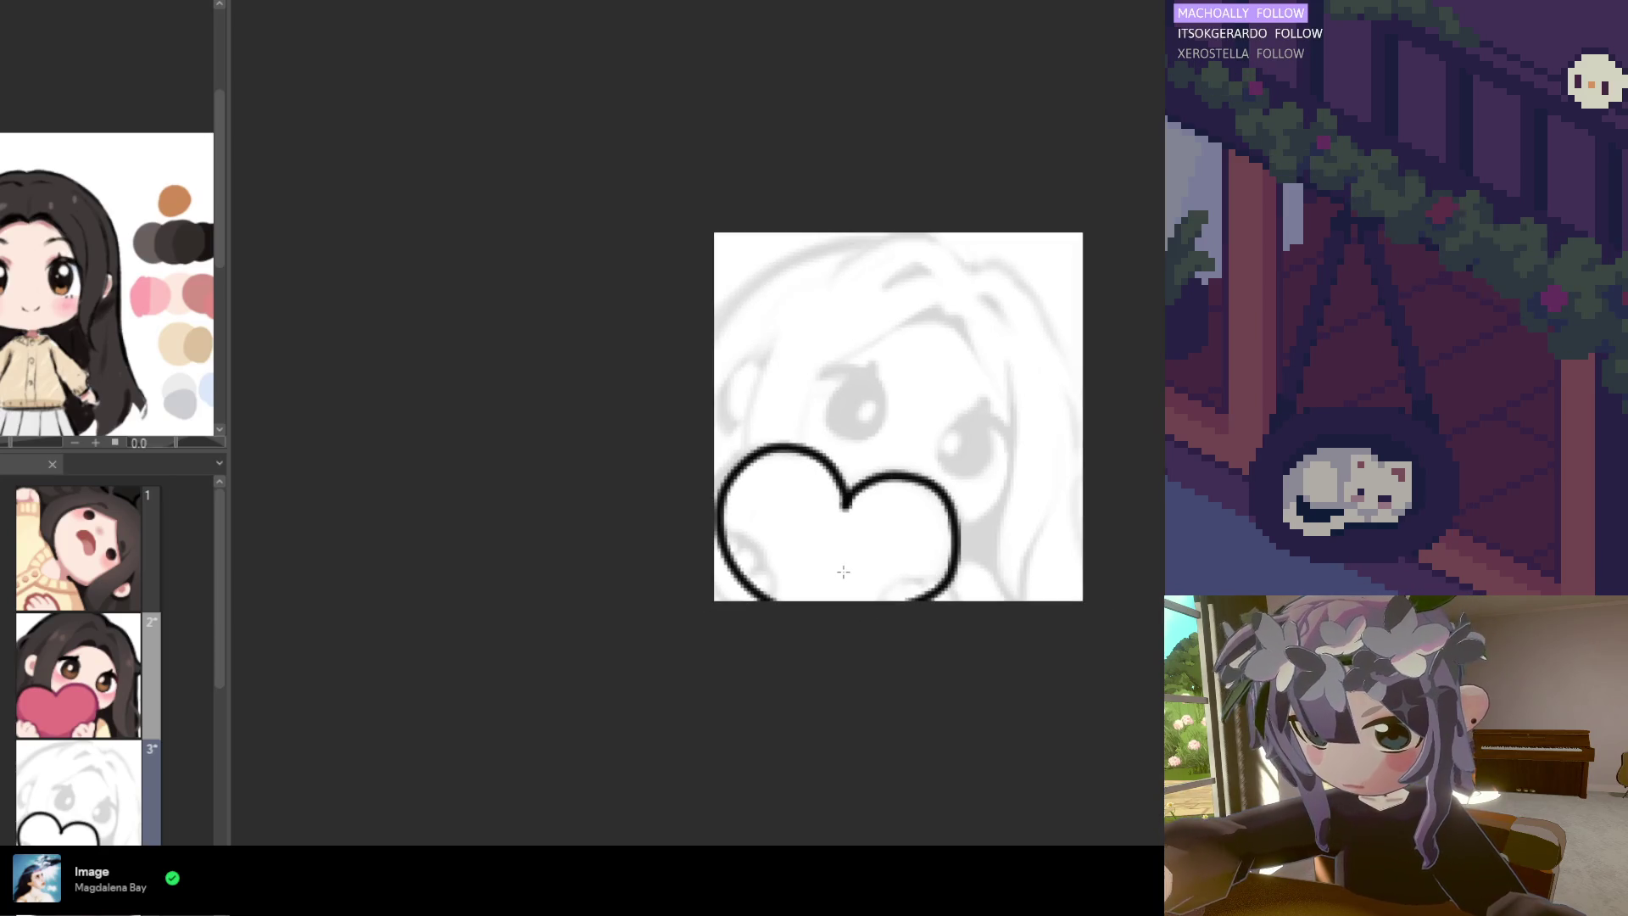
key("ctrl+z")
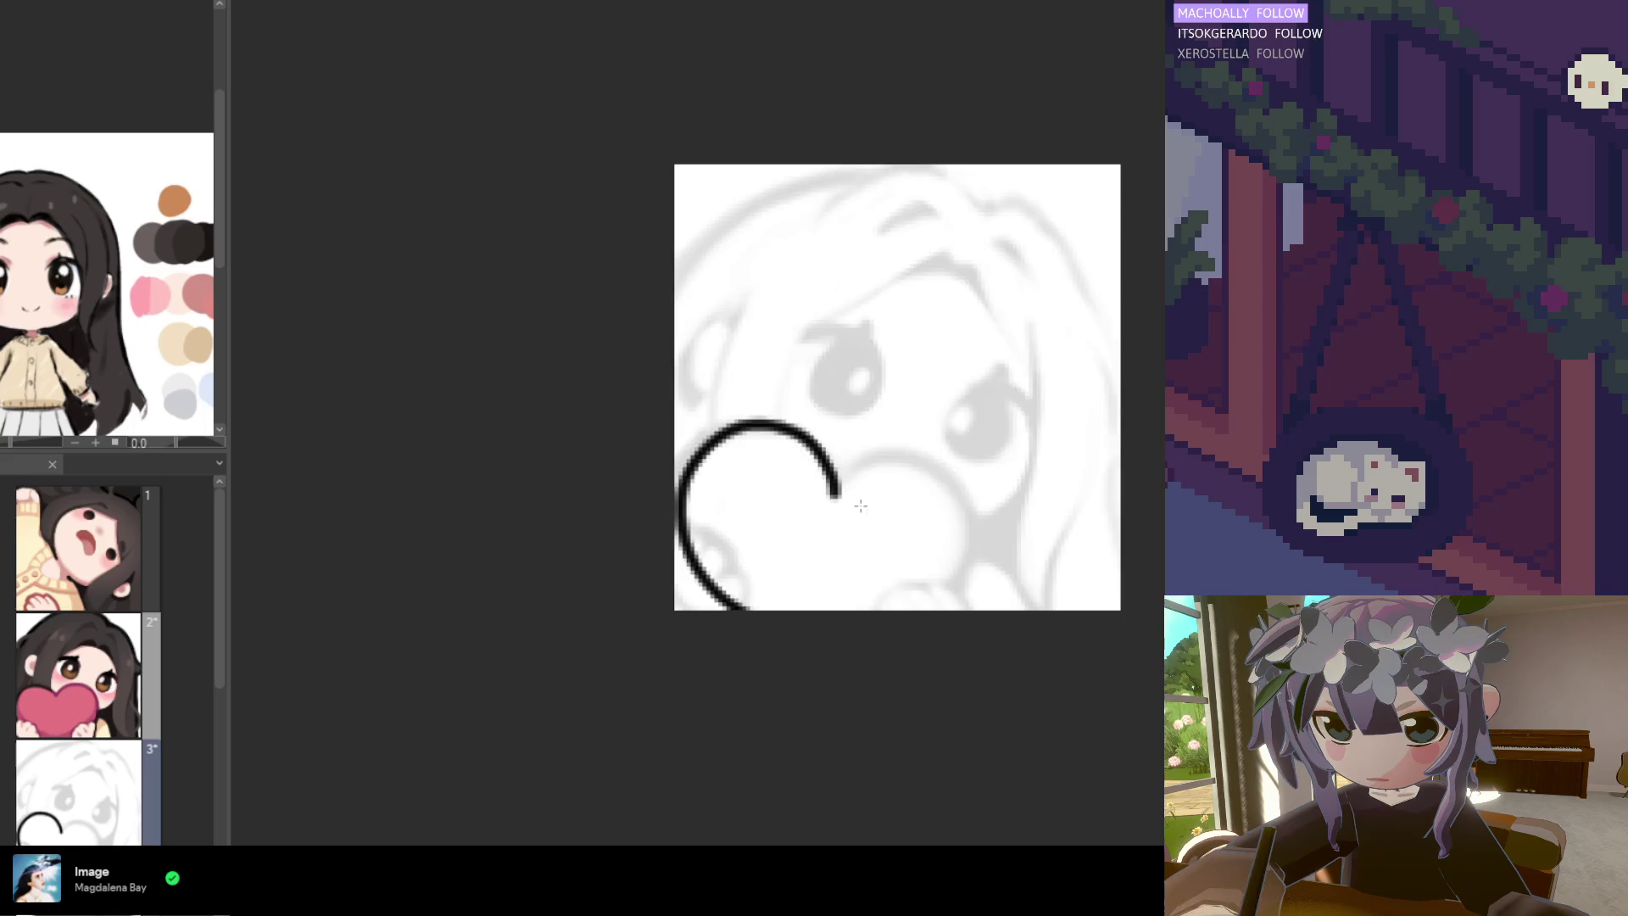
Mirror the canvas view and start the second lobe from the heart's dip
key("h")
scroll(858, 502, "down", 2)
scroll(858, 502, "up", 4)
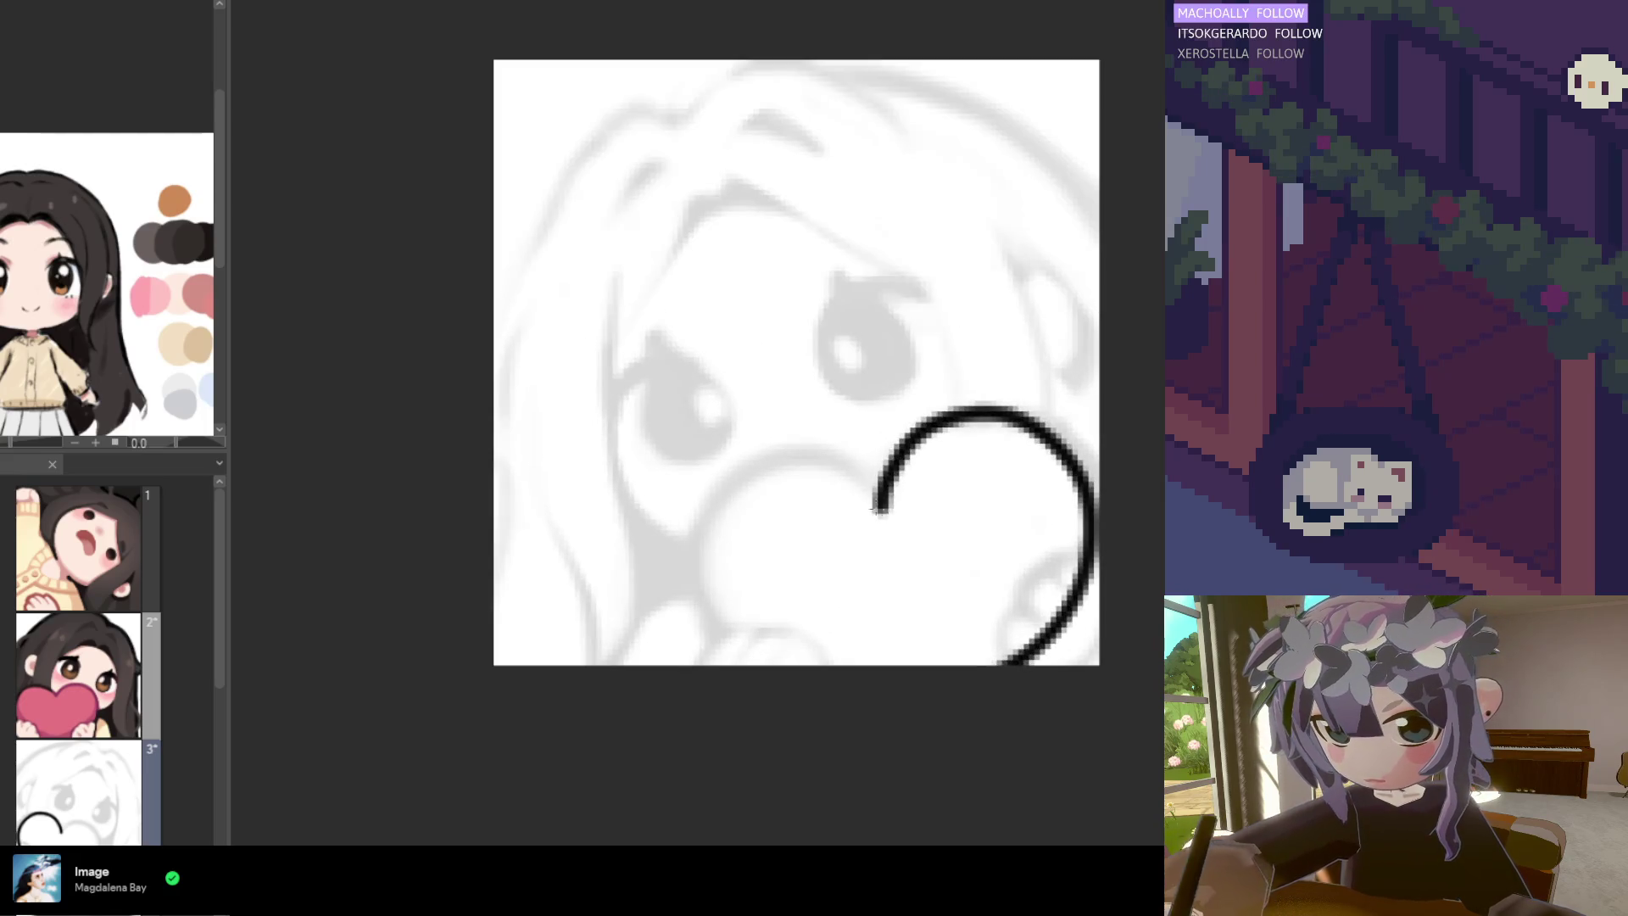
mouse_move(836, 459)
left_mouse_down()
mouse_move(706, 473)
mouse_move(862, 475)
mouse_move(800, 461)
mouse_move(734, 484)
left_mouse_up()
key("ctrl+z")
left_click(734, 483)
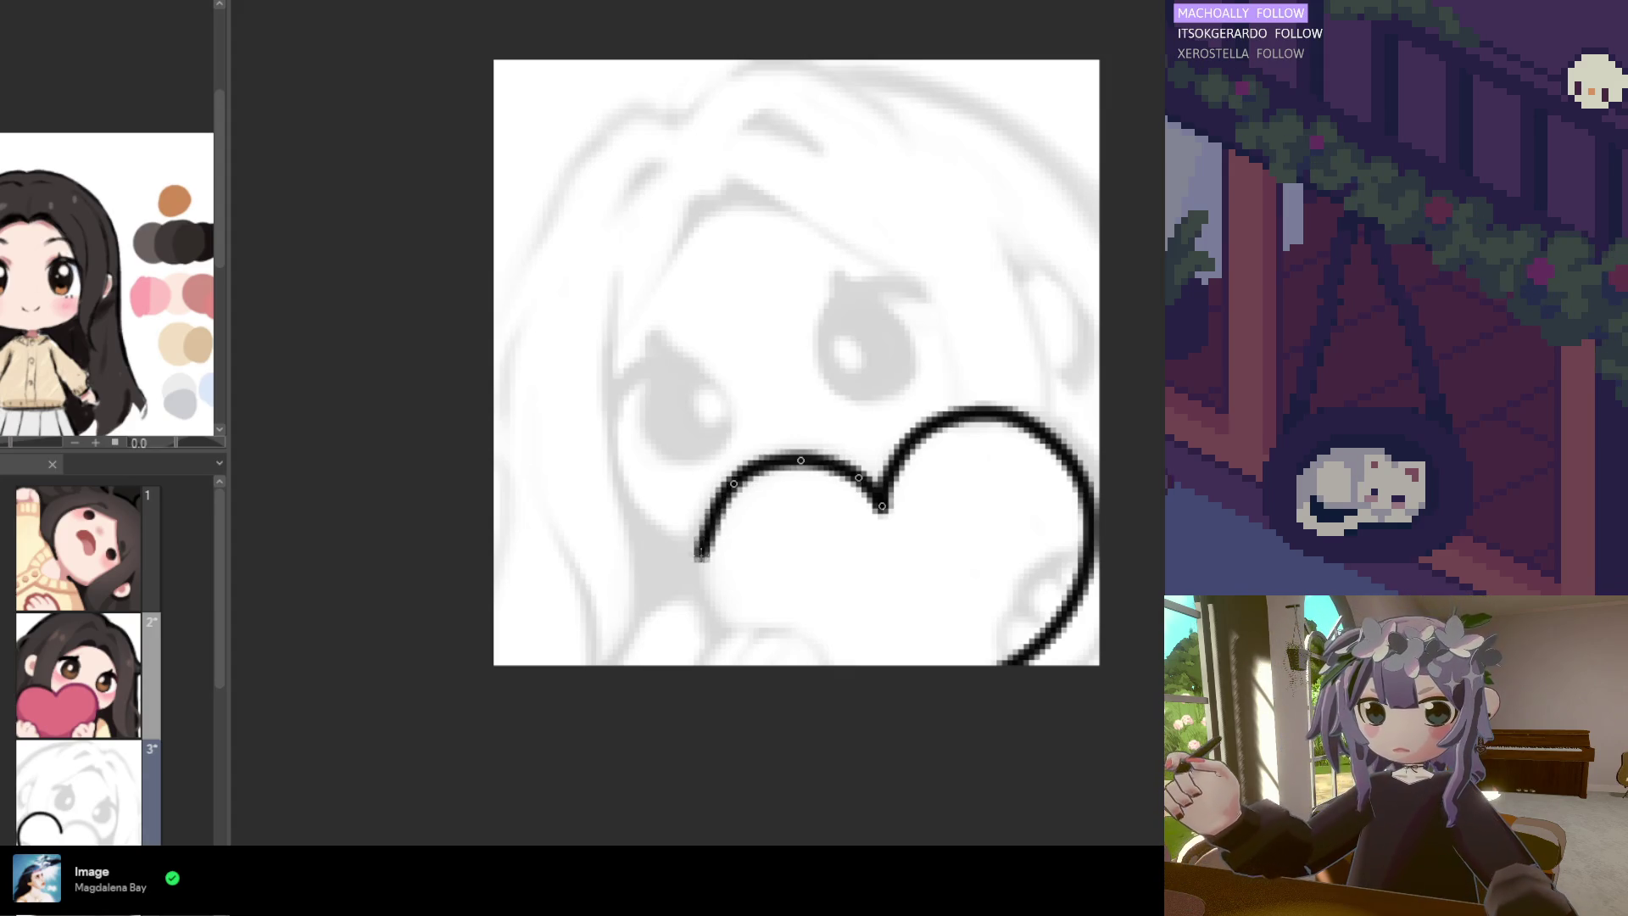
Place curve points down the lobe's outer side to the heart's bottom and commit the curve
scroll(721, 508, "down", 1)
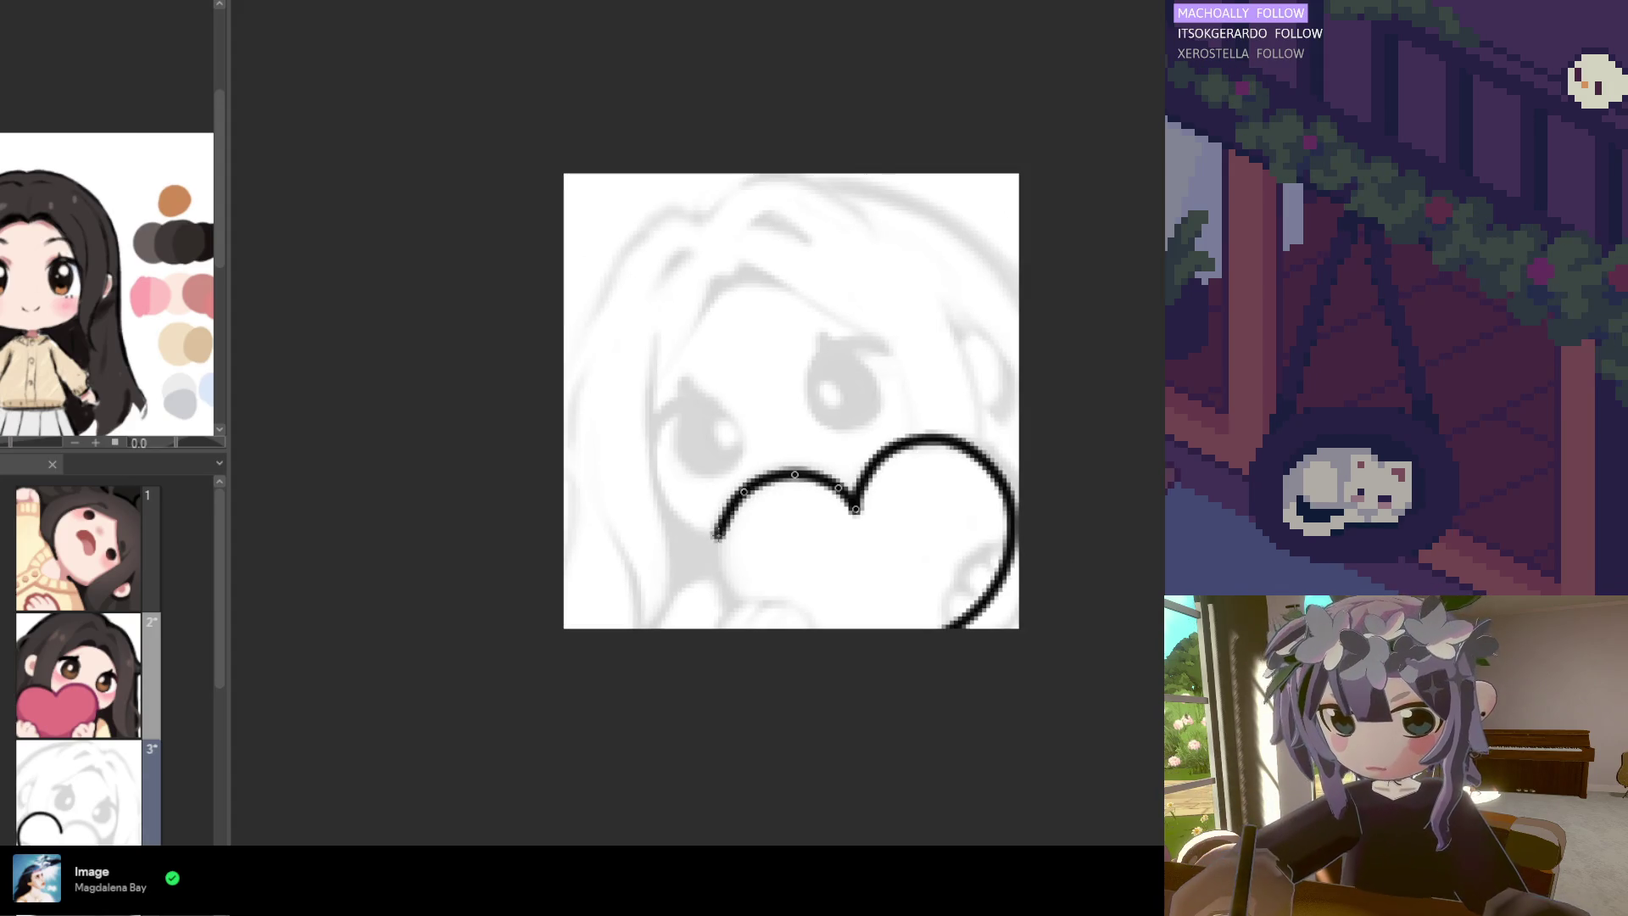
left_click(716, 535)
left_click(727, 592)
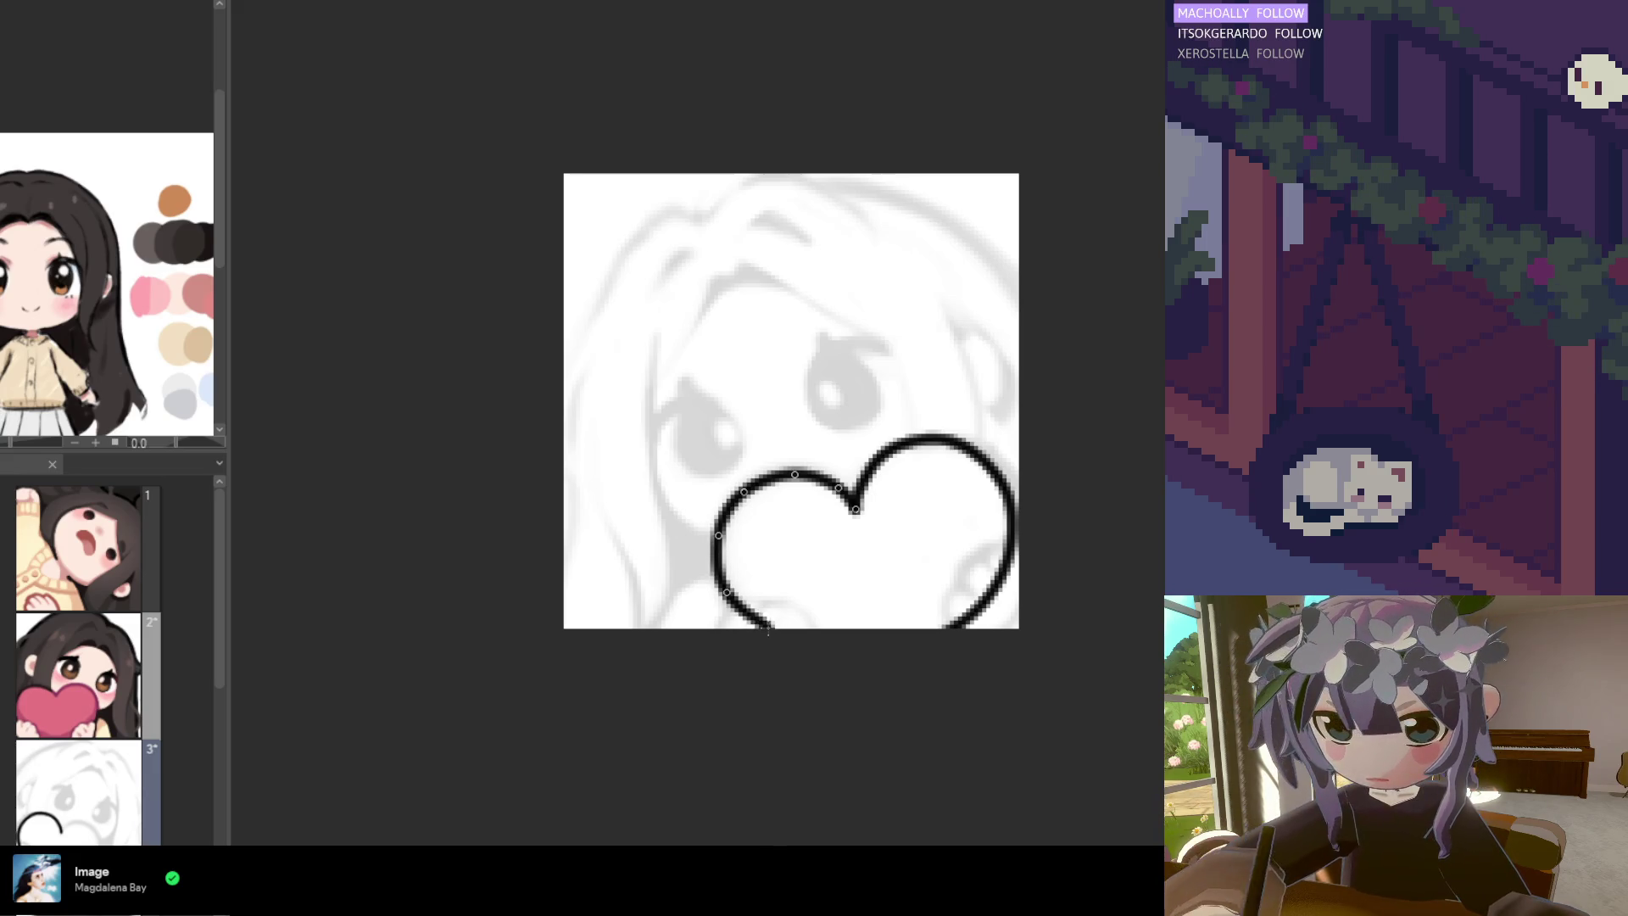
left_click(767, 628)
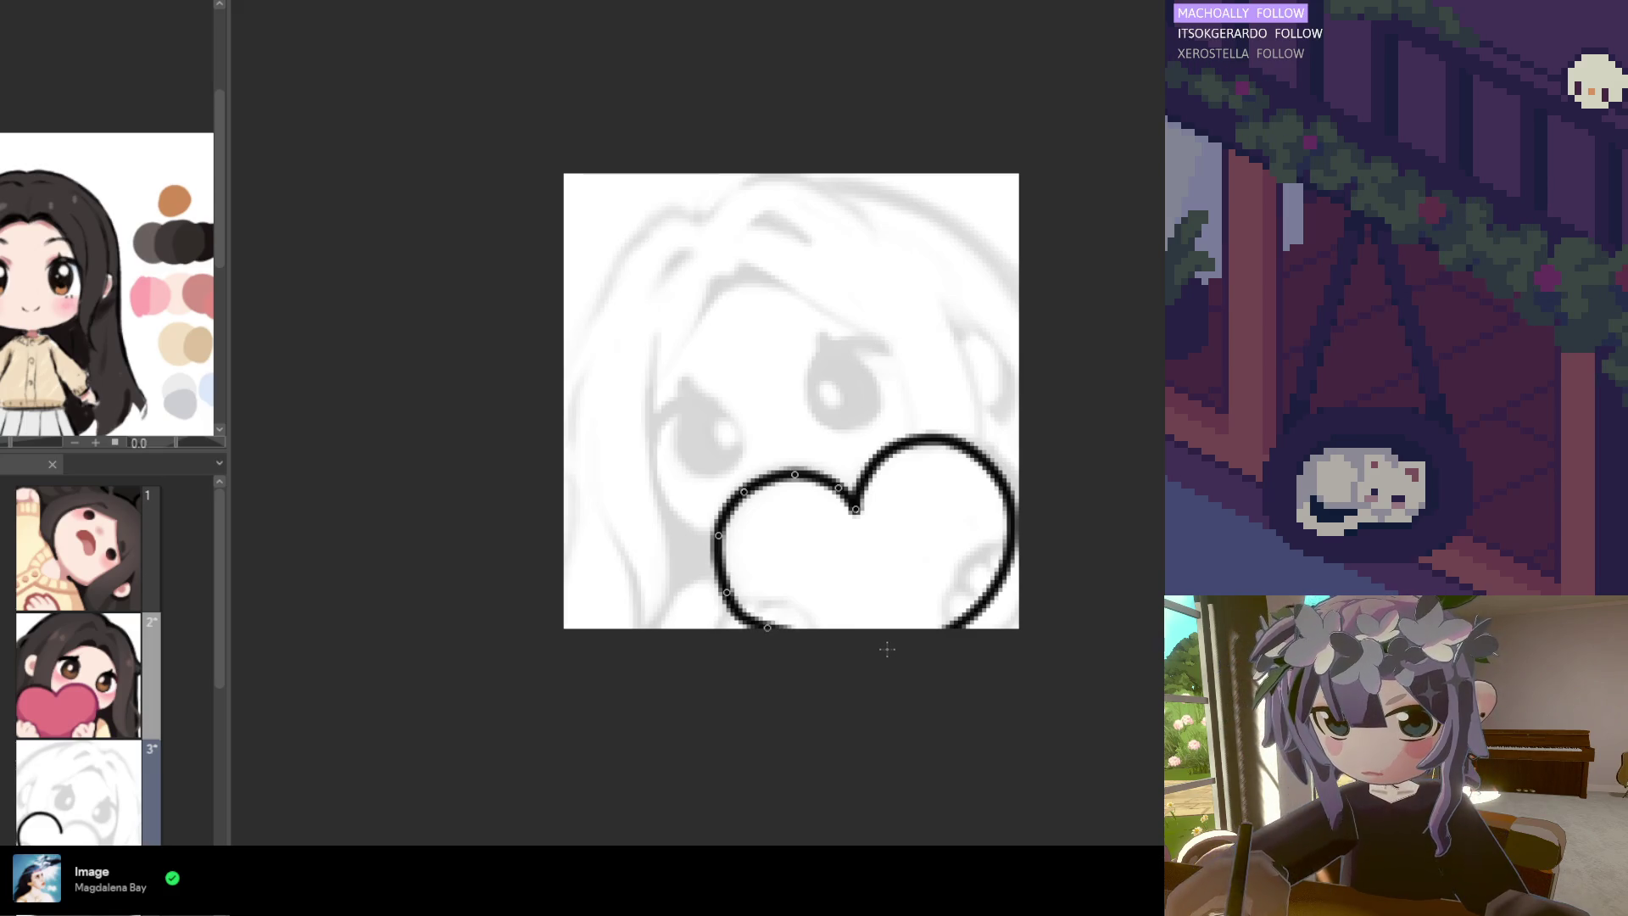
key("ctrl+z")
key("ctrl+z")
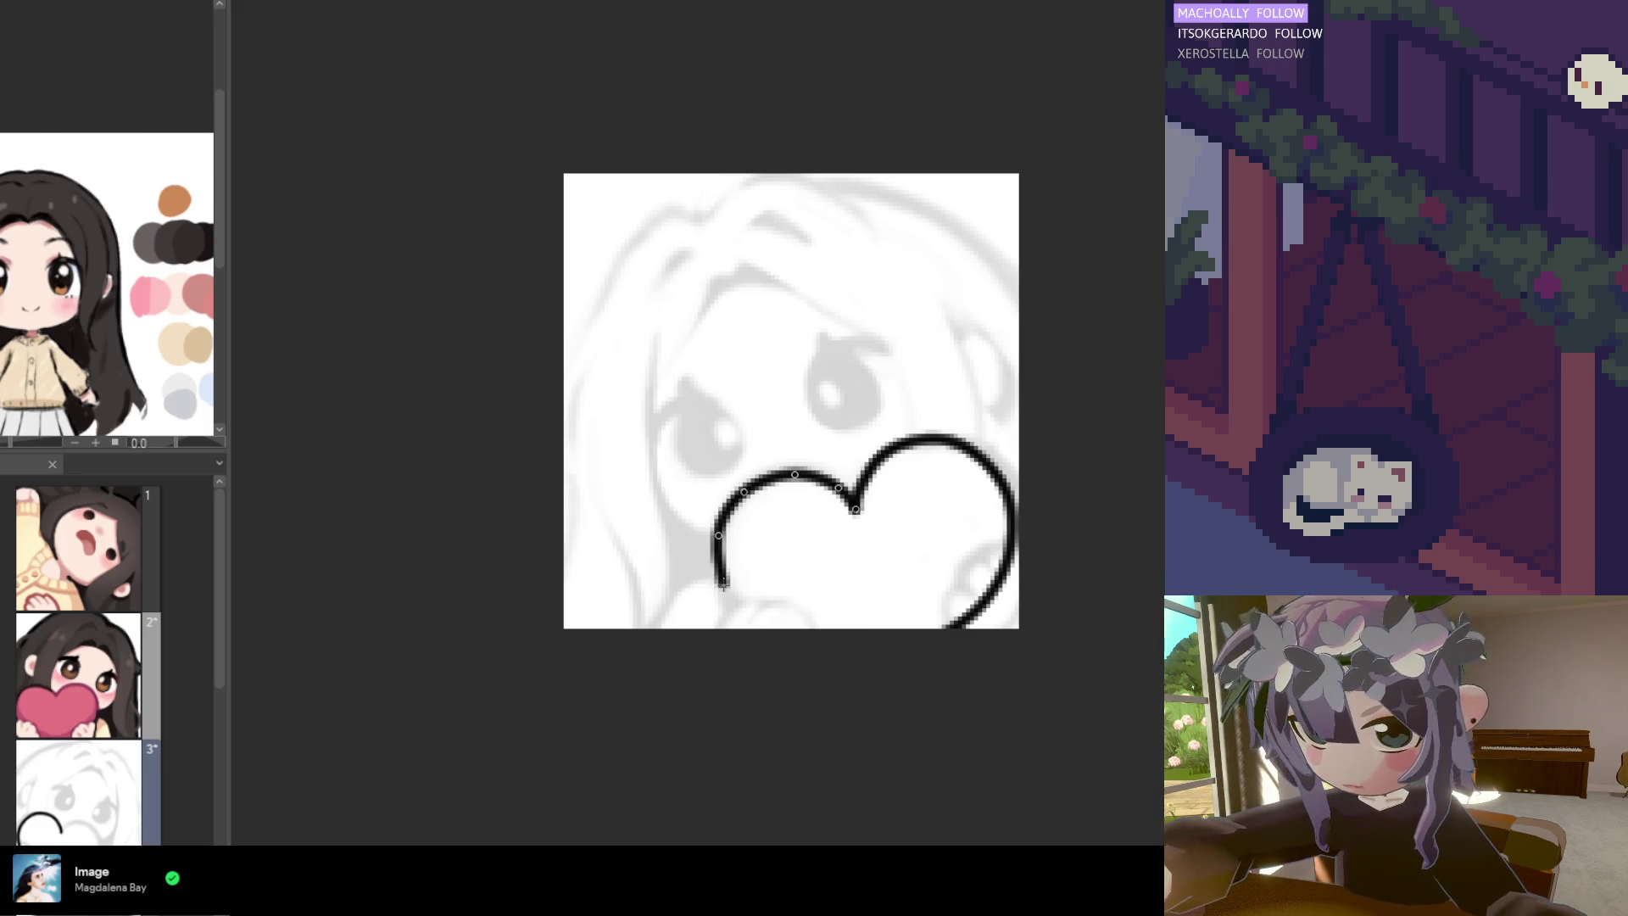
left_click(723, 582)
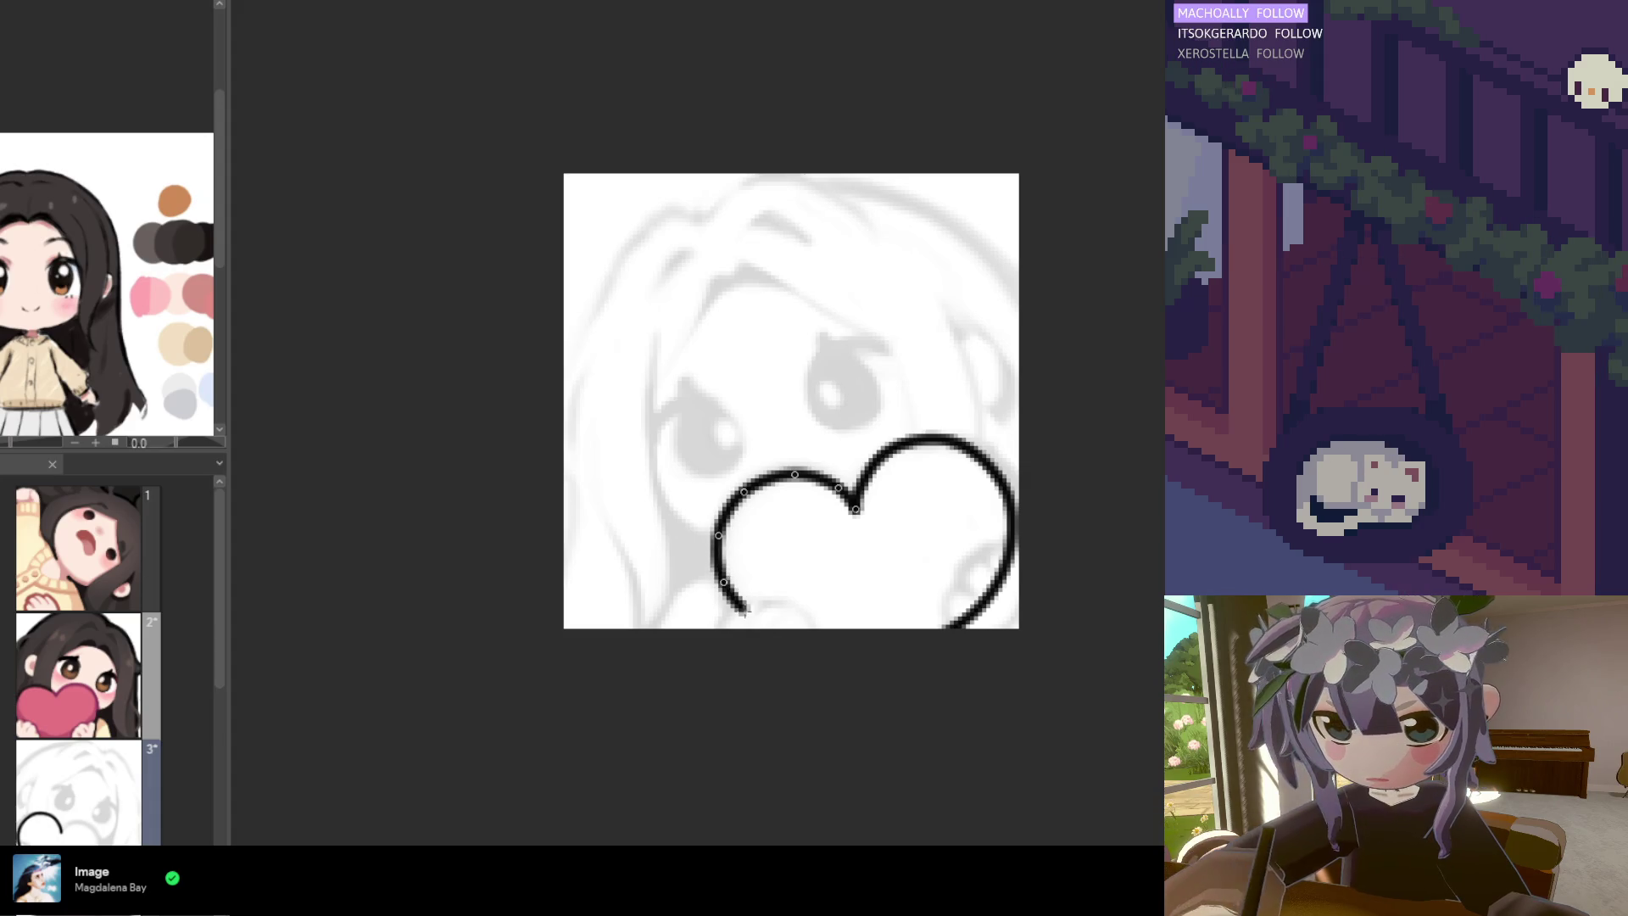
left_click(746, 612)
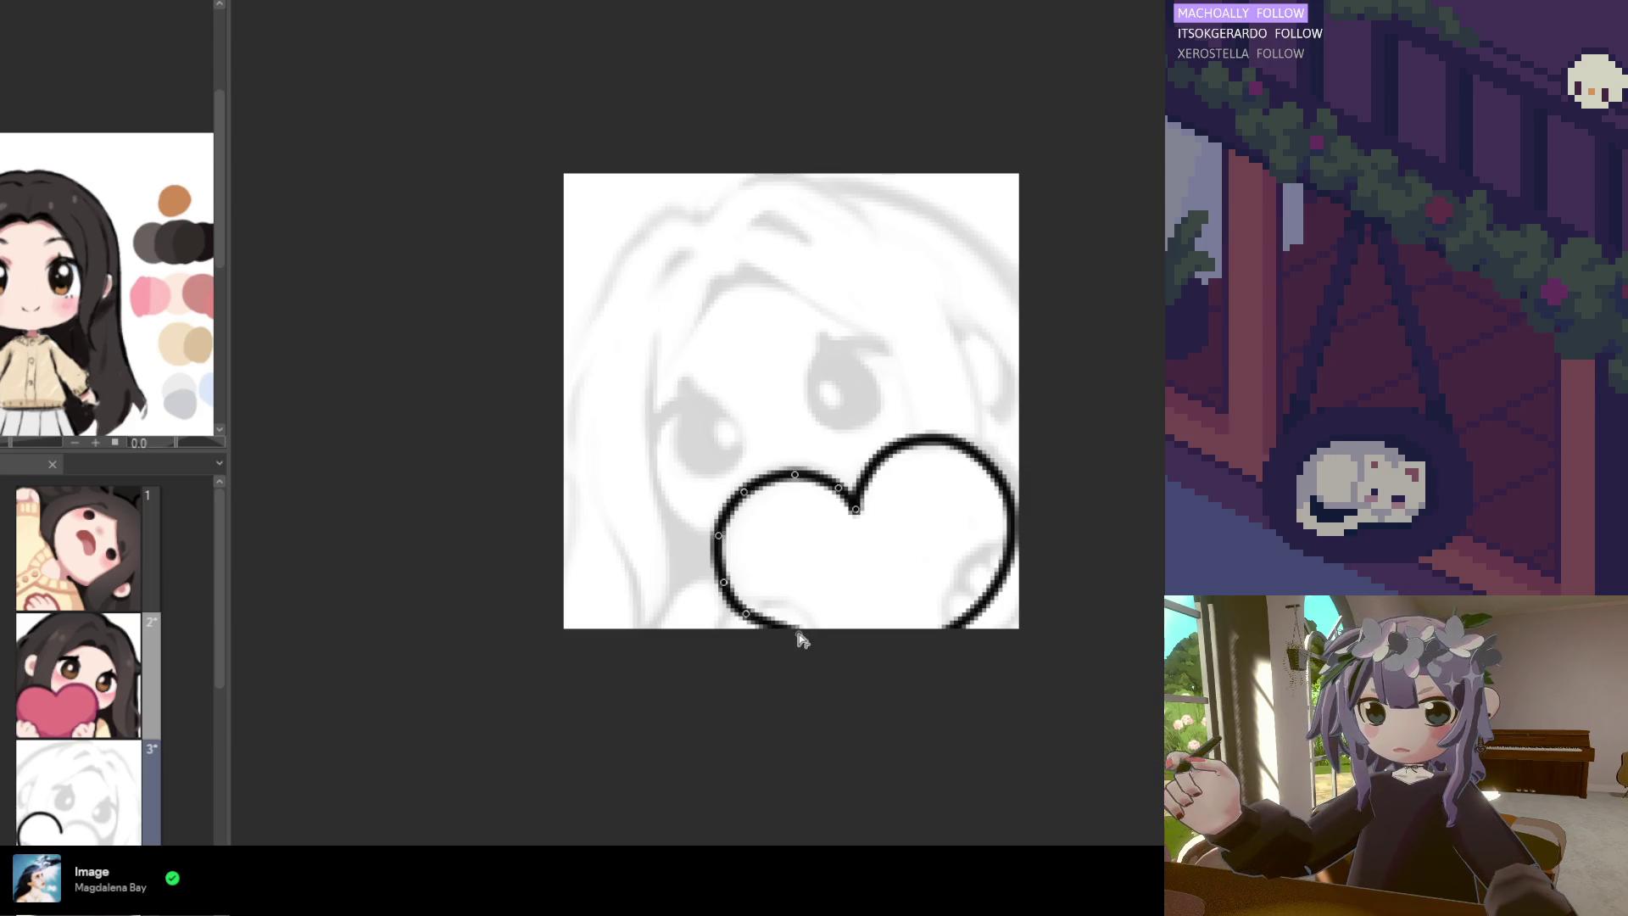
double_click(907, 649)
scroll(933, 525, "down", 2)
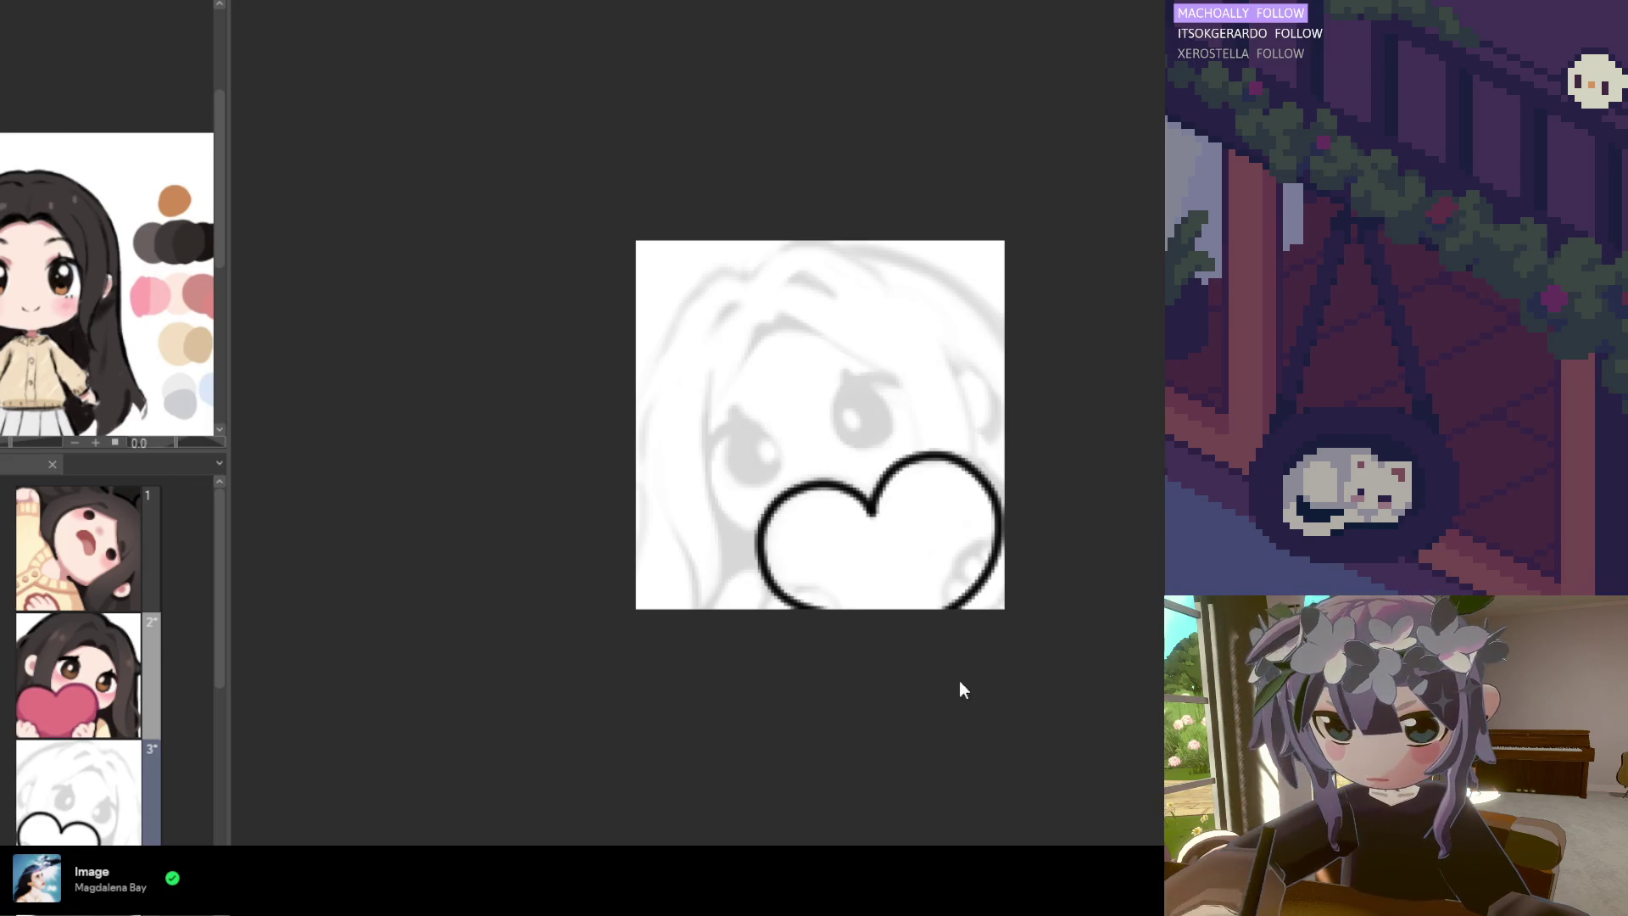
Reshape the left-lobe curve's lower segment and its tail below the heart
left_click_drag(872, 512, 824, 618)
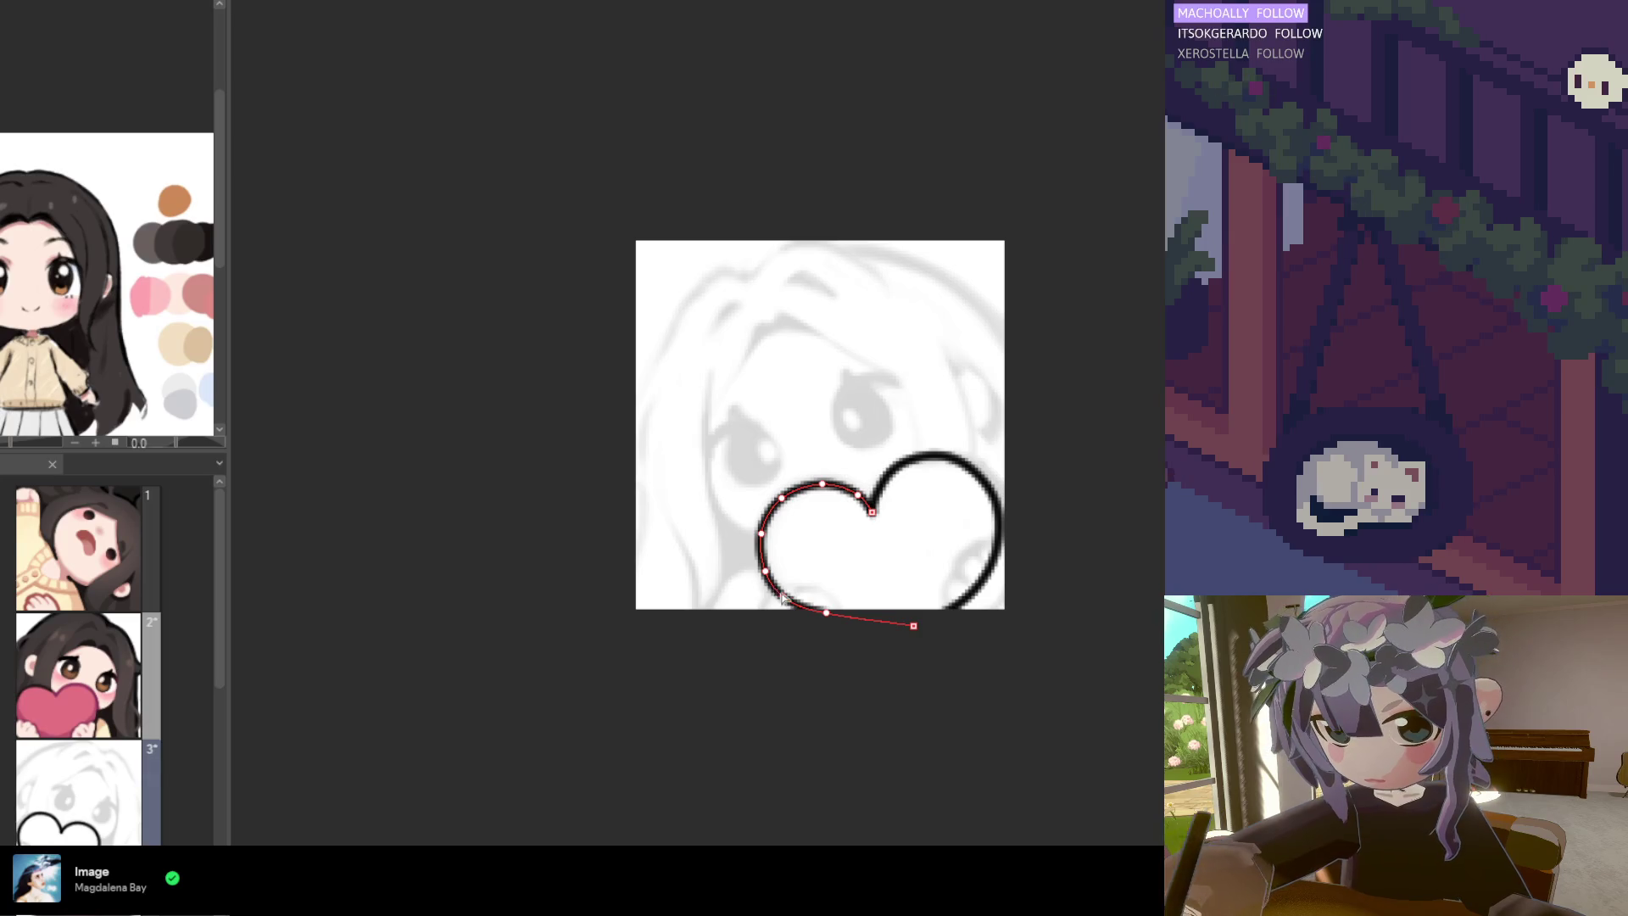
scroll(824, 618, "up", 1)
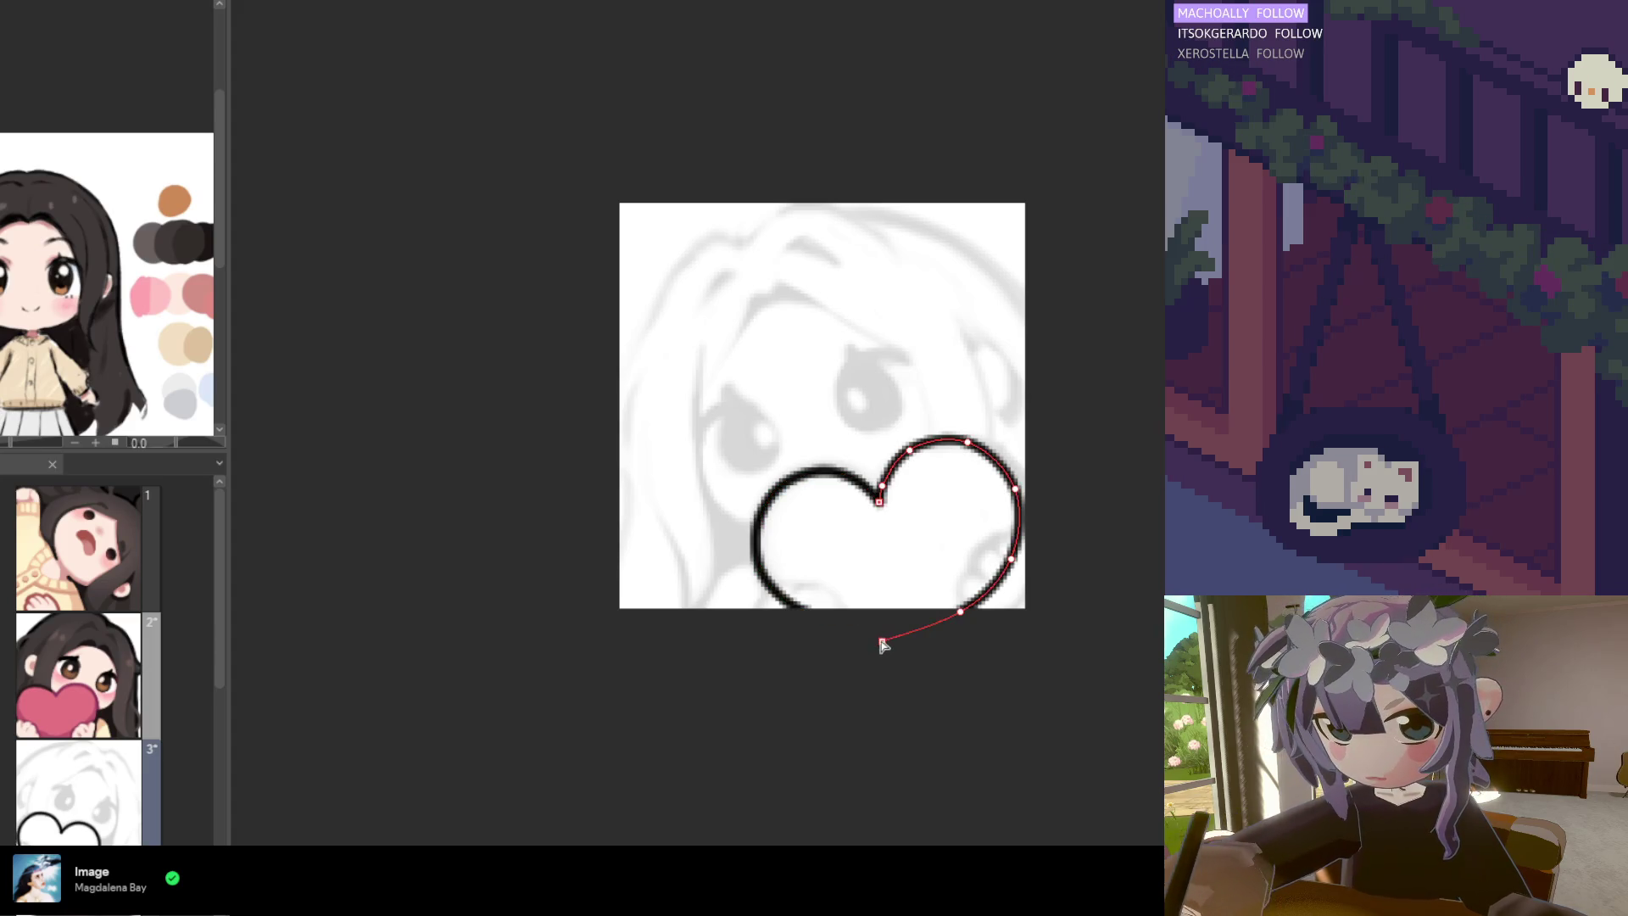
left_click_drag(881, 641, 924, 649)
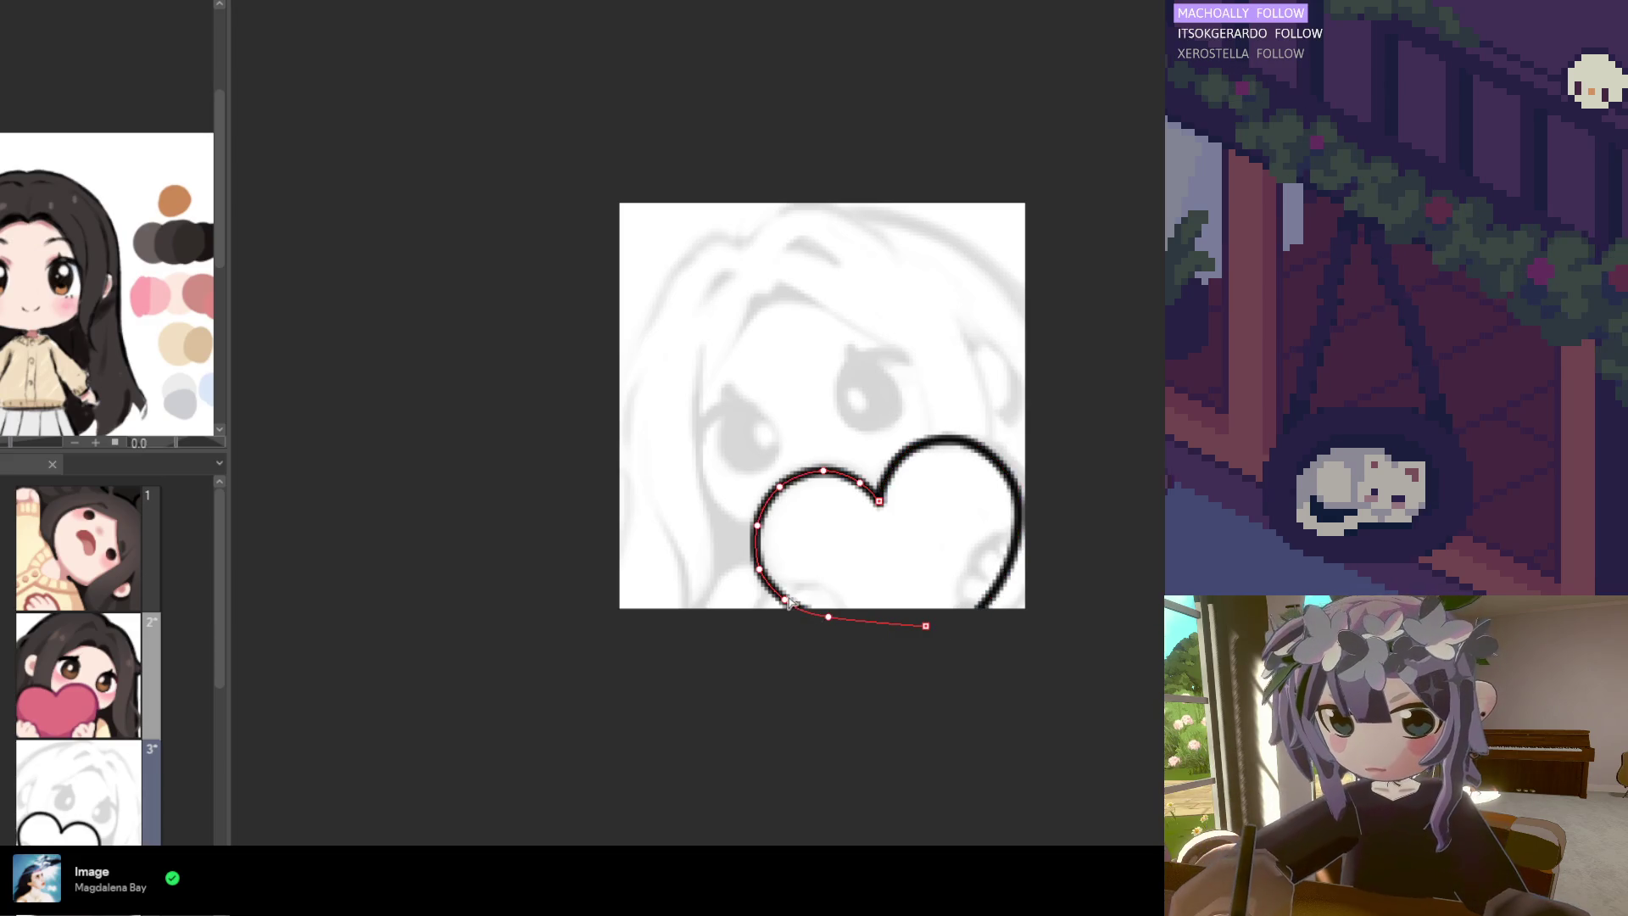
left_click_drag(786, 600, 790, 608)
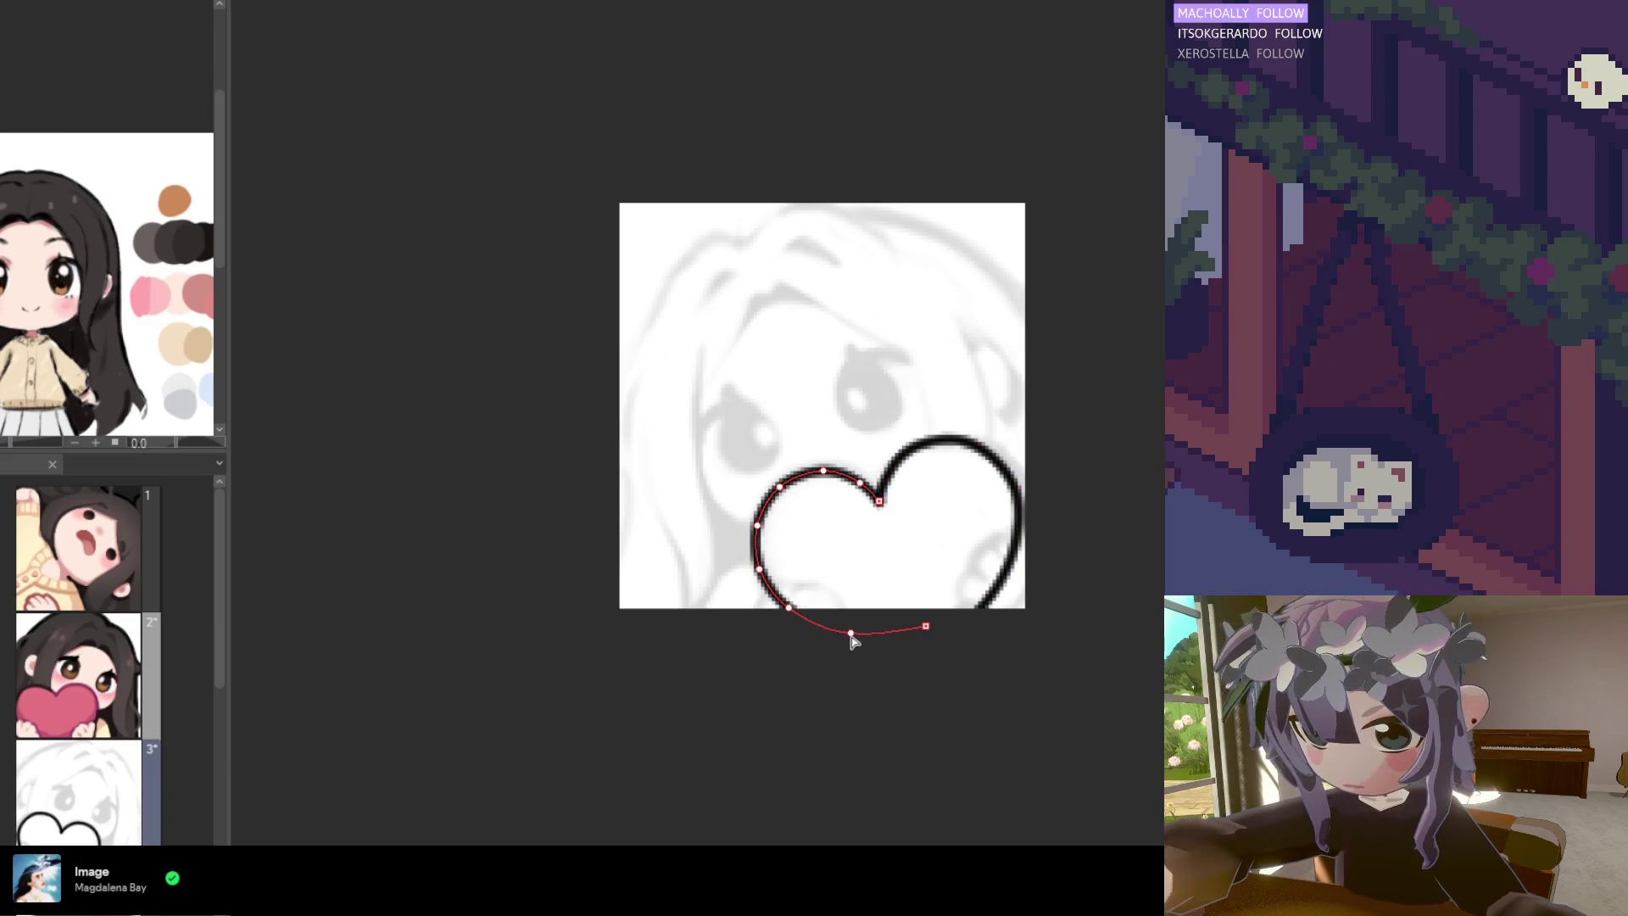
left_click_drag(925, 626, 924, 645)
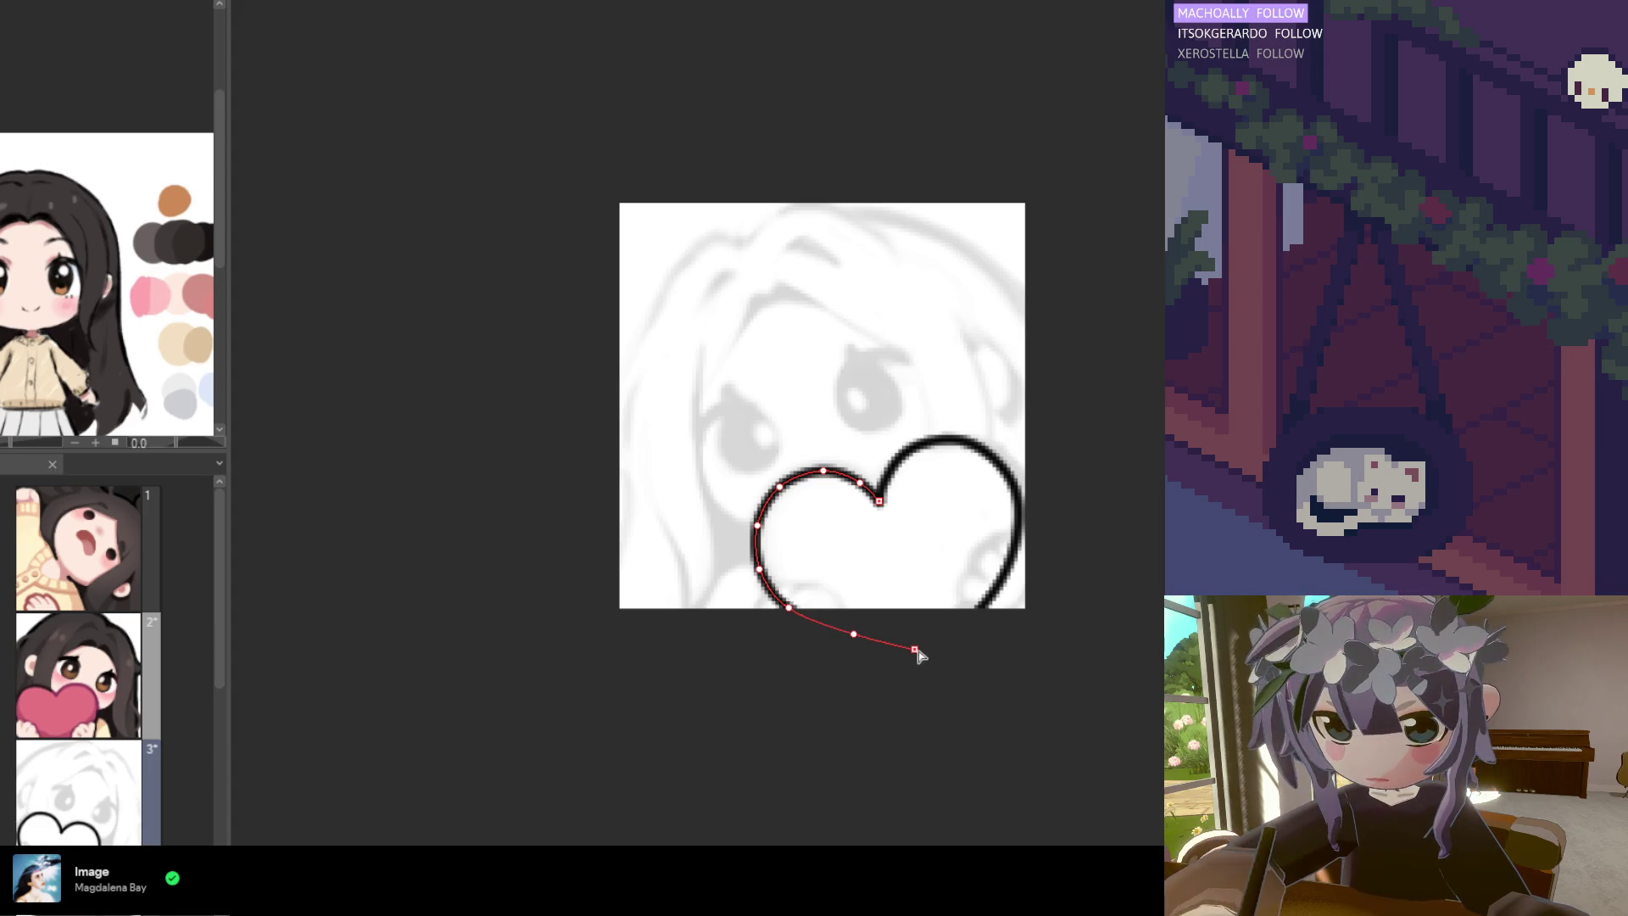
scroll(882, 608, "down", 3)
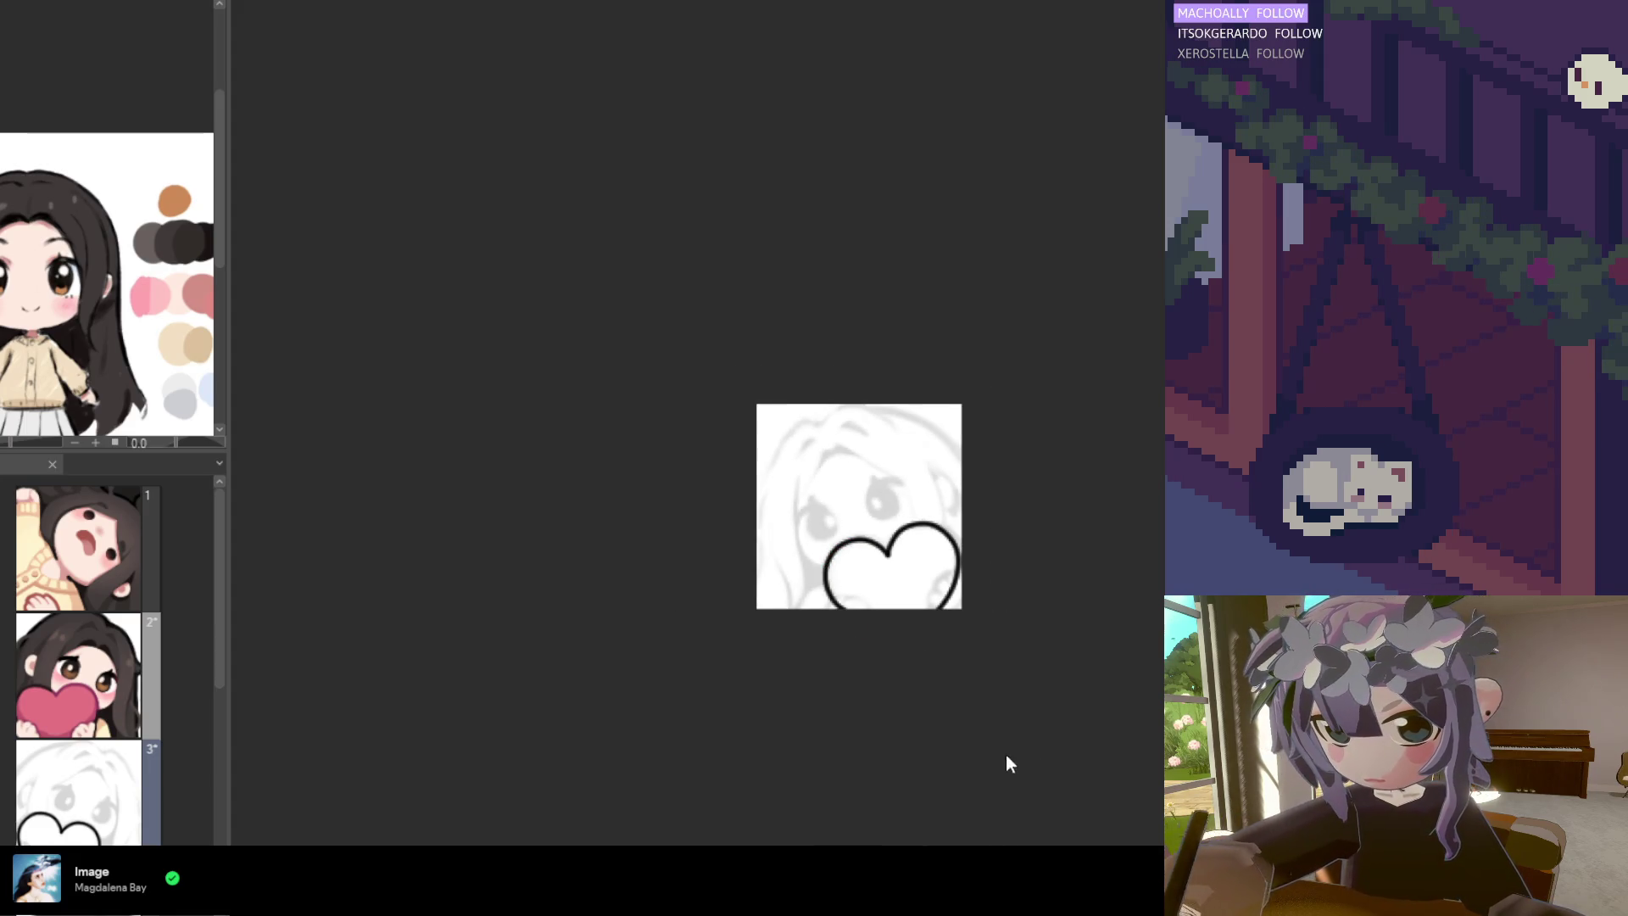
scroll(901, 565, "up", 4)
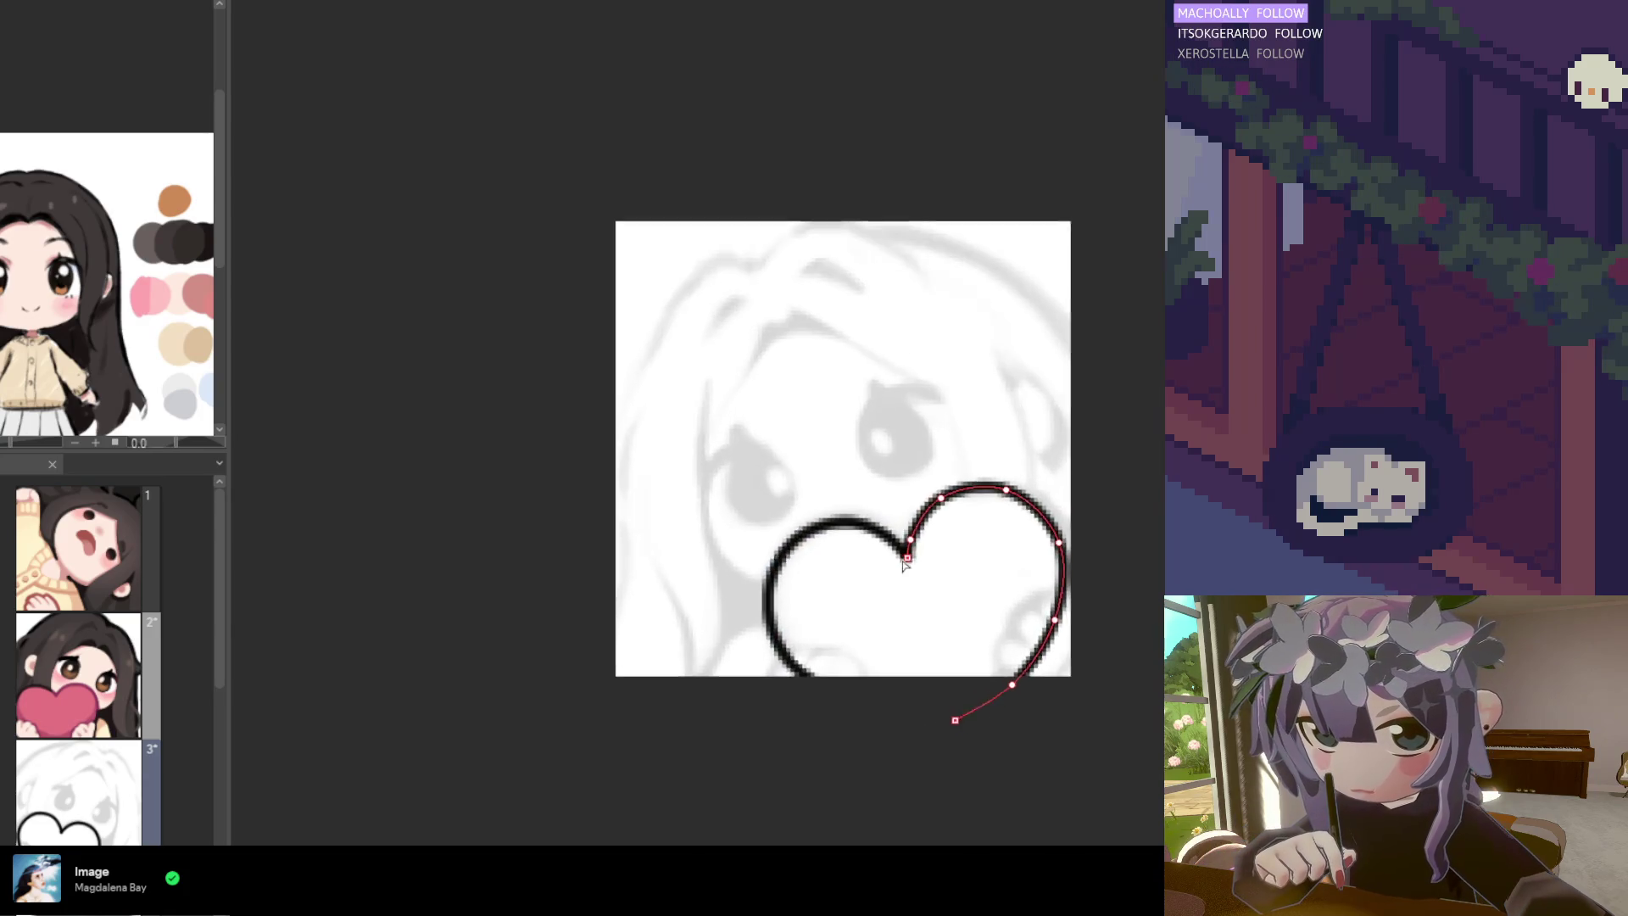
scroll(904, 566, "up", 1)
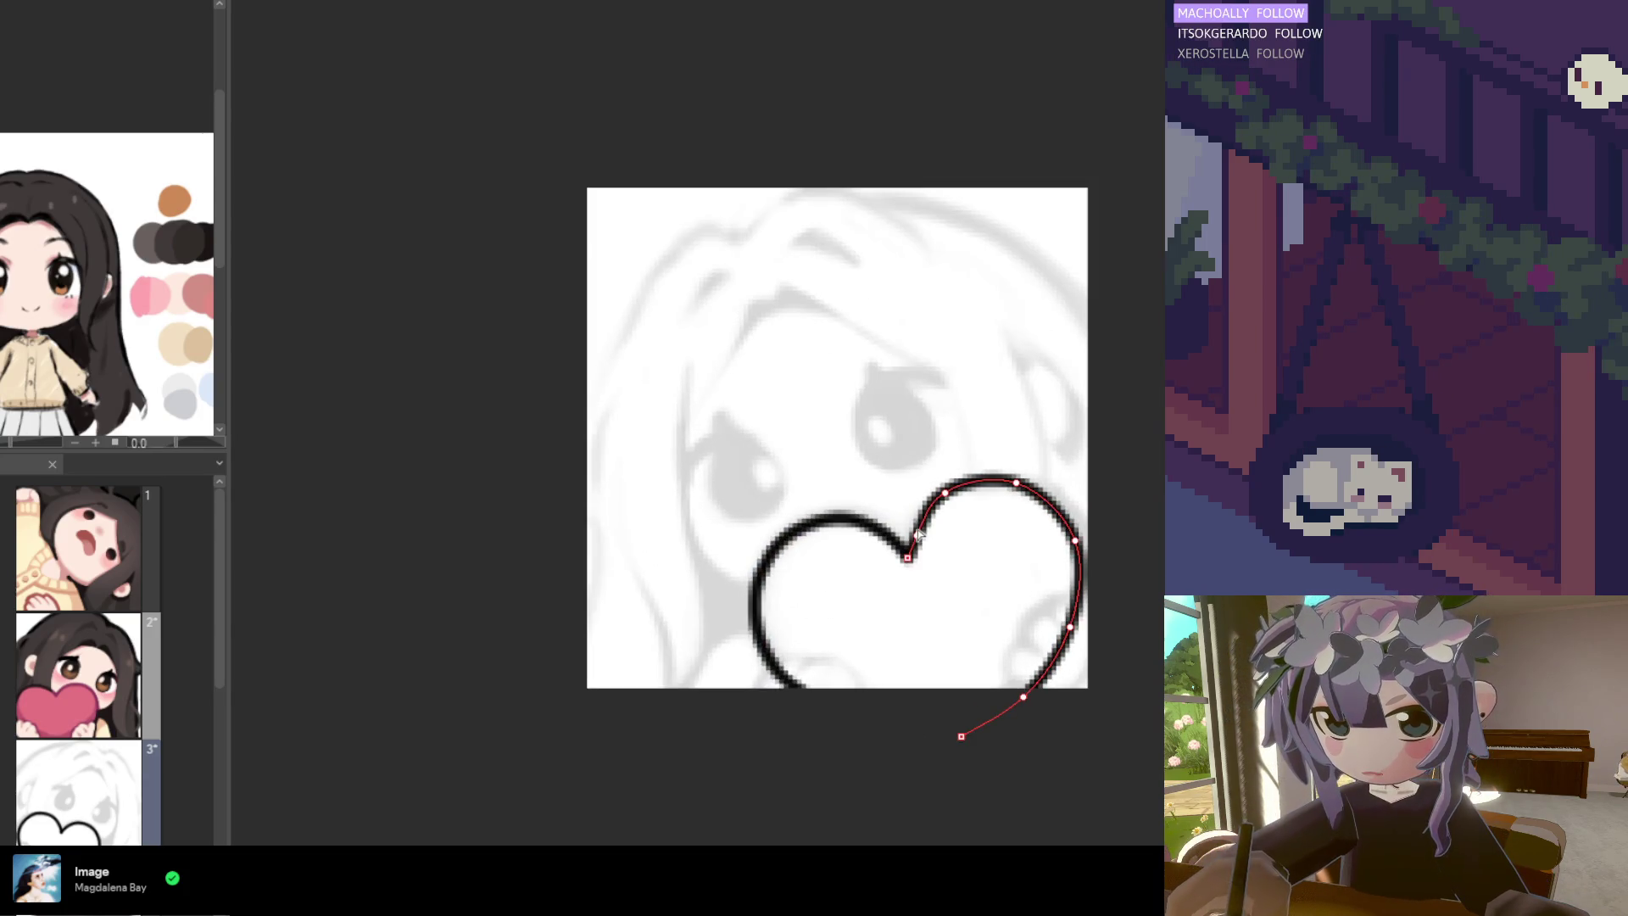
Round out the top of the right lobe near the notch and commit the curve
left_click(909, 560)
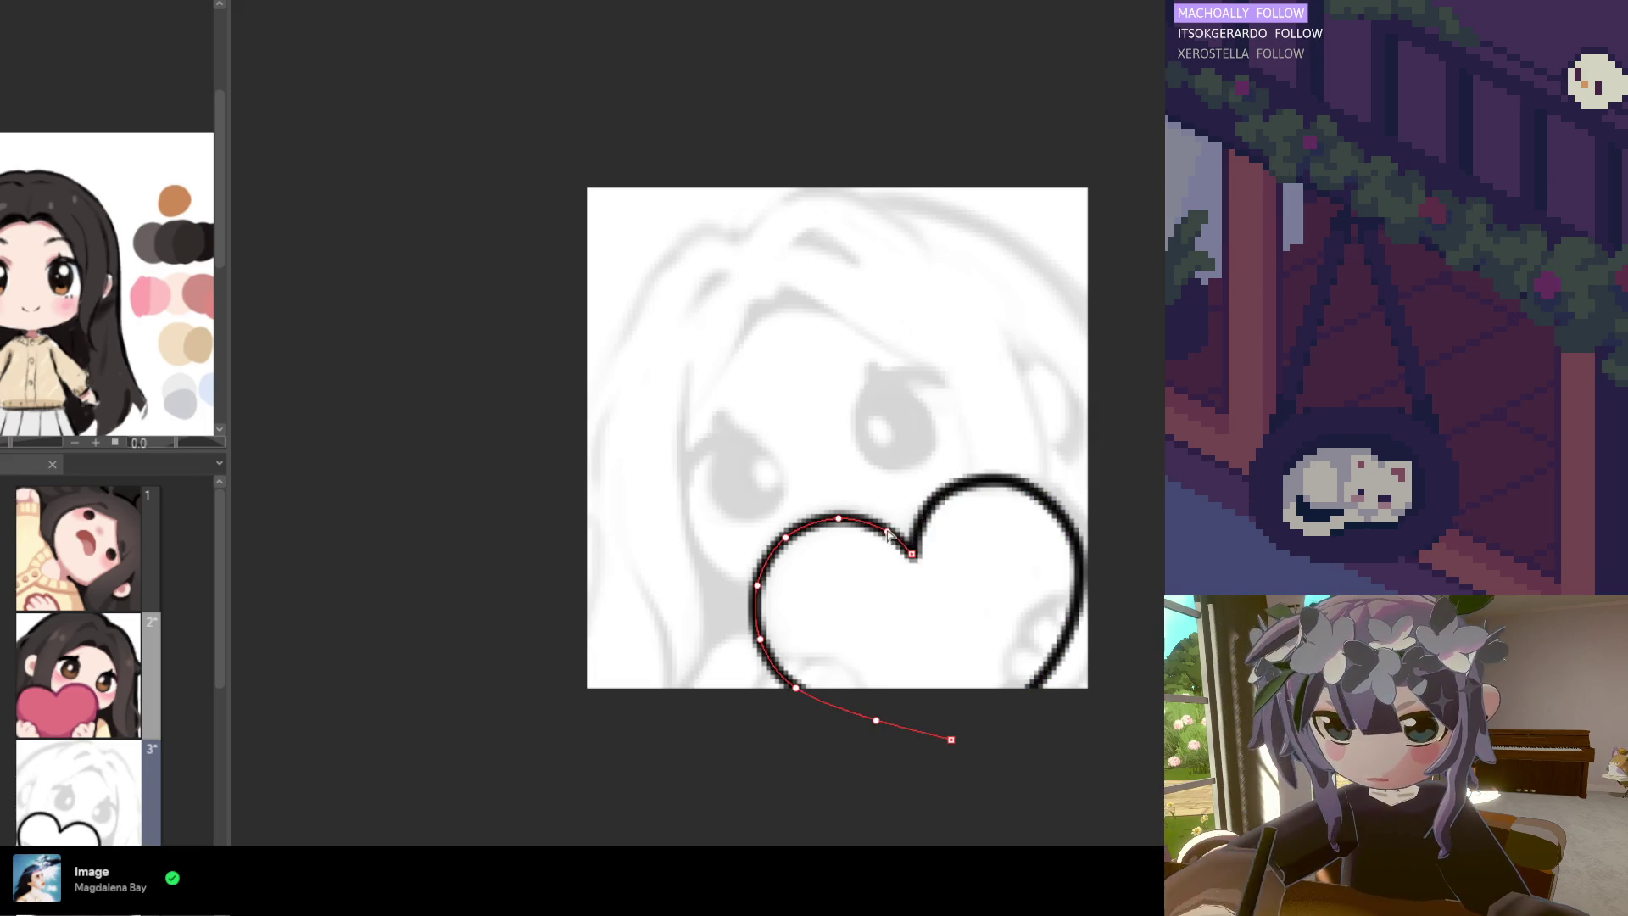
left_click(915, 536)
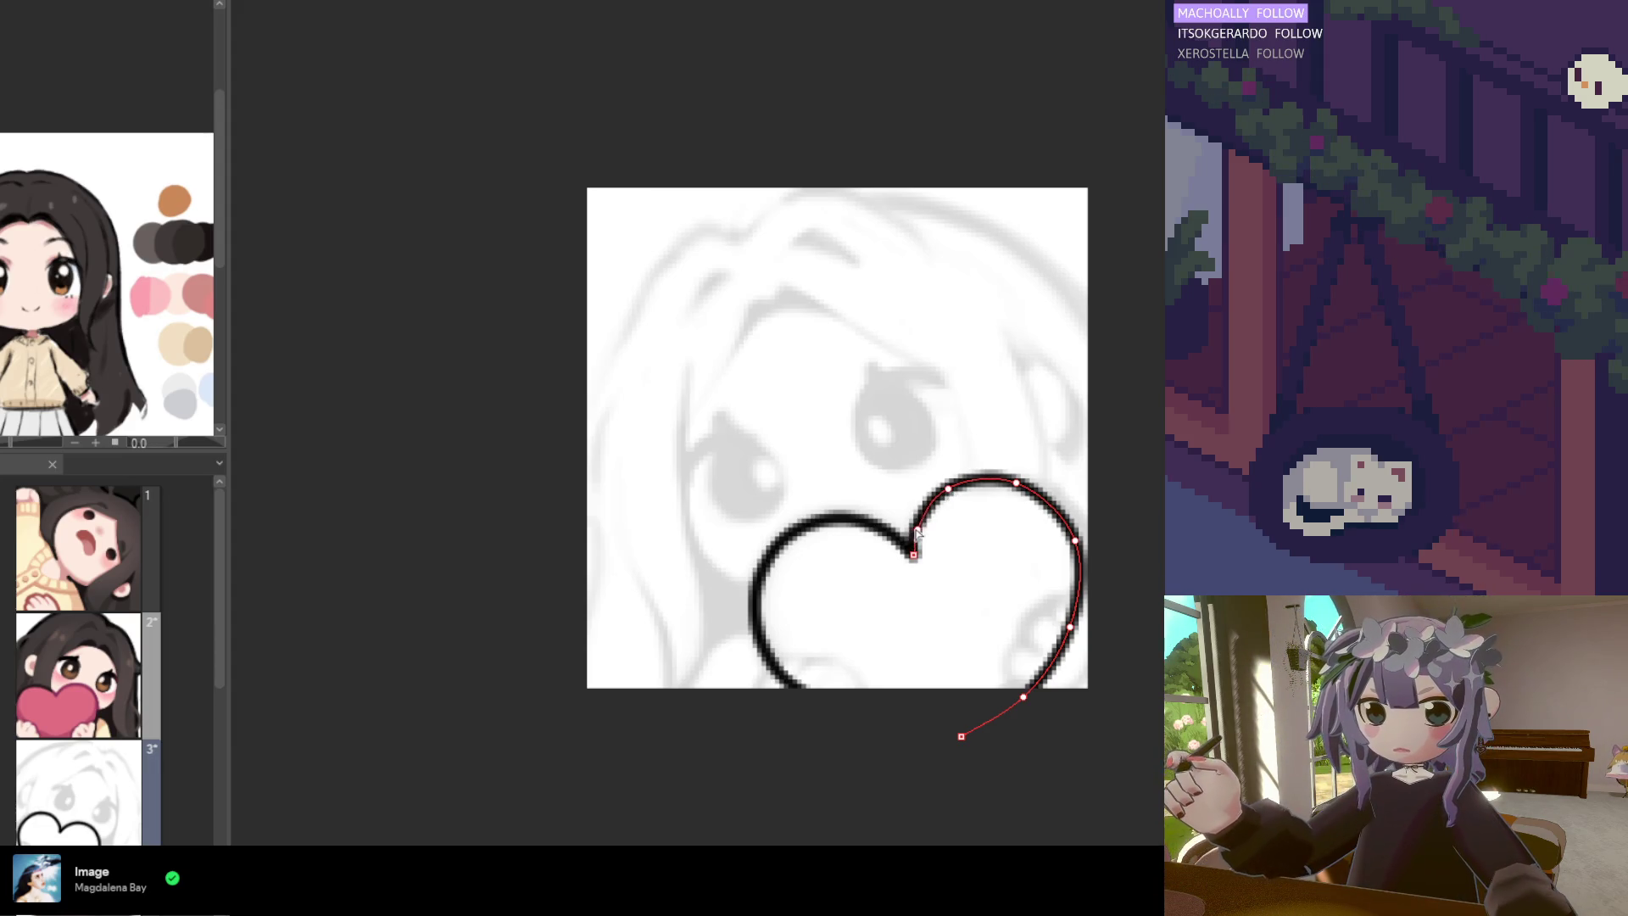
left_click(918, 519)
left_click_drag(948, 489, 961, 483)
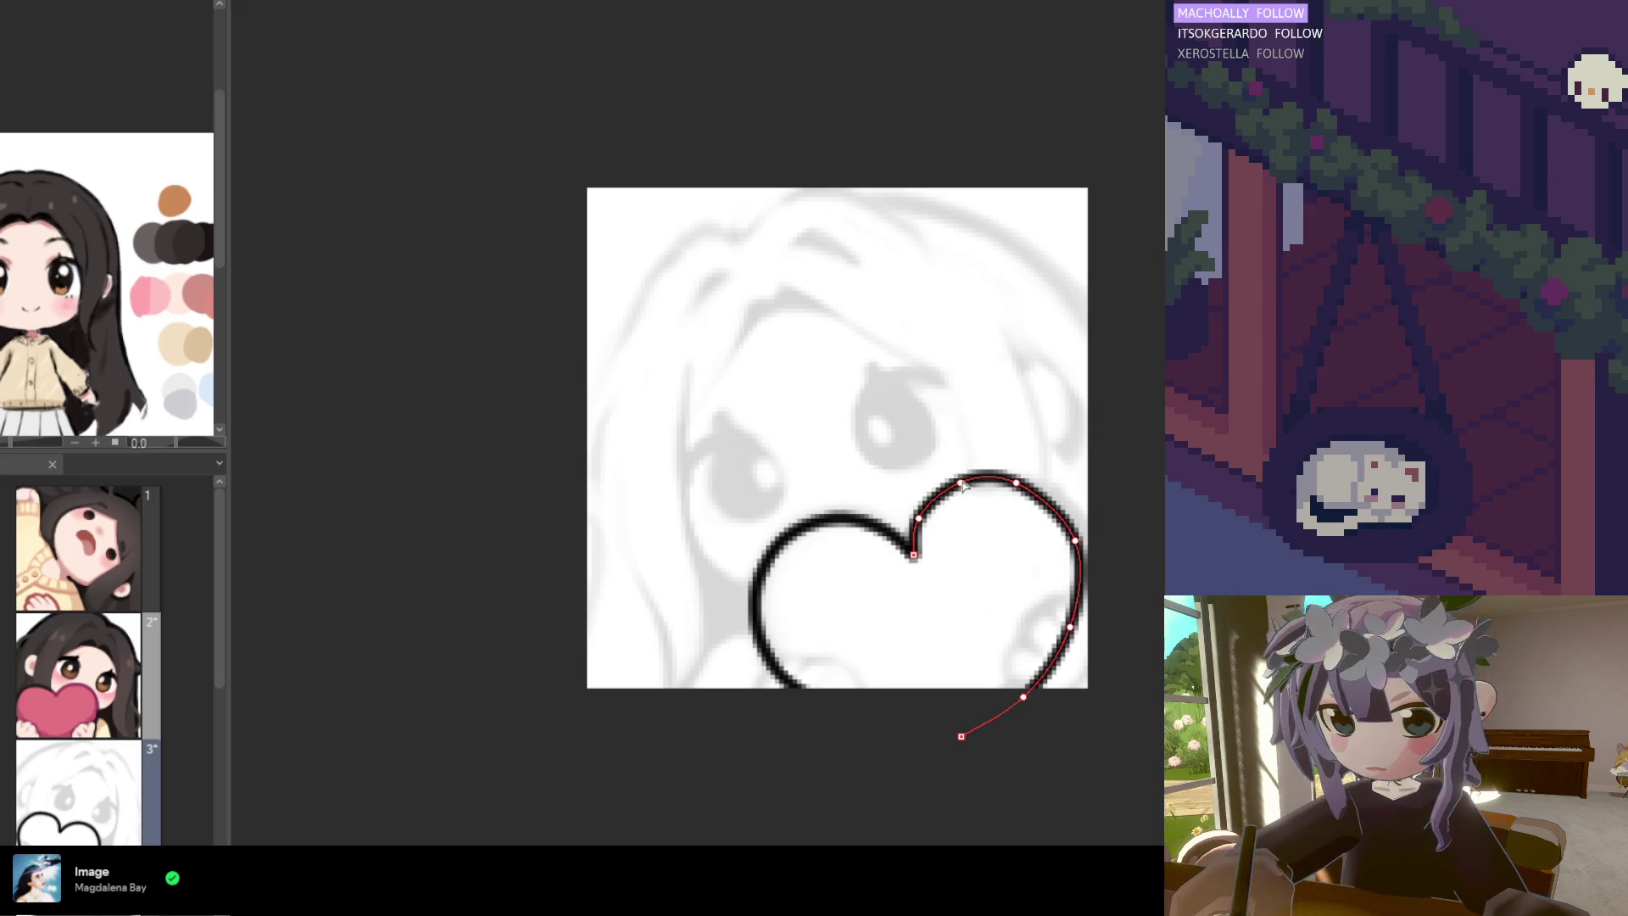
key("Return")
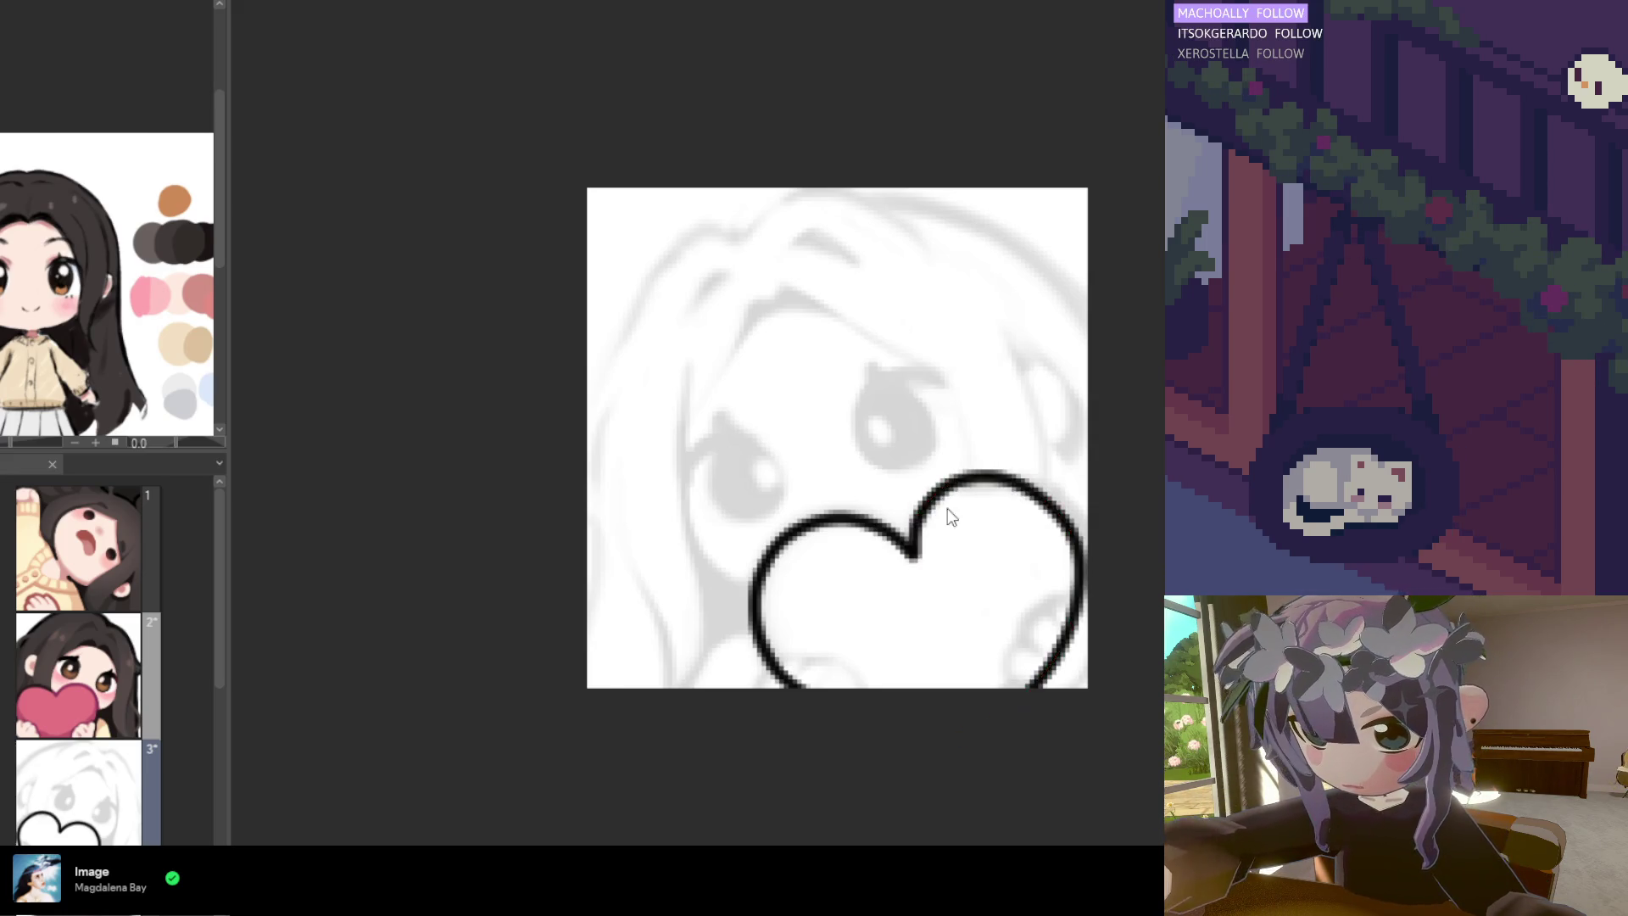
scroll(995, 528, "down", 1)
Draw new curves along the heart's right lobe and left side, committing each as a black stroke
left_click(995, 527)
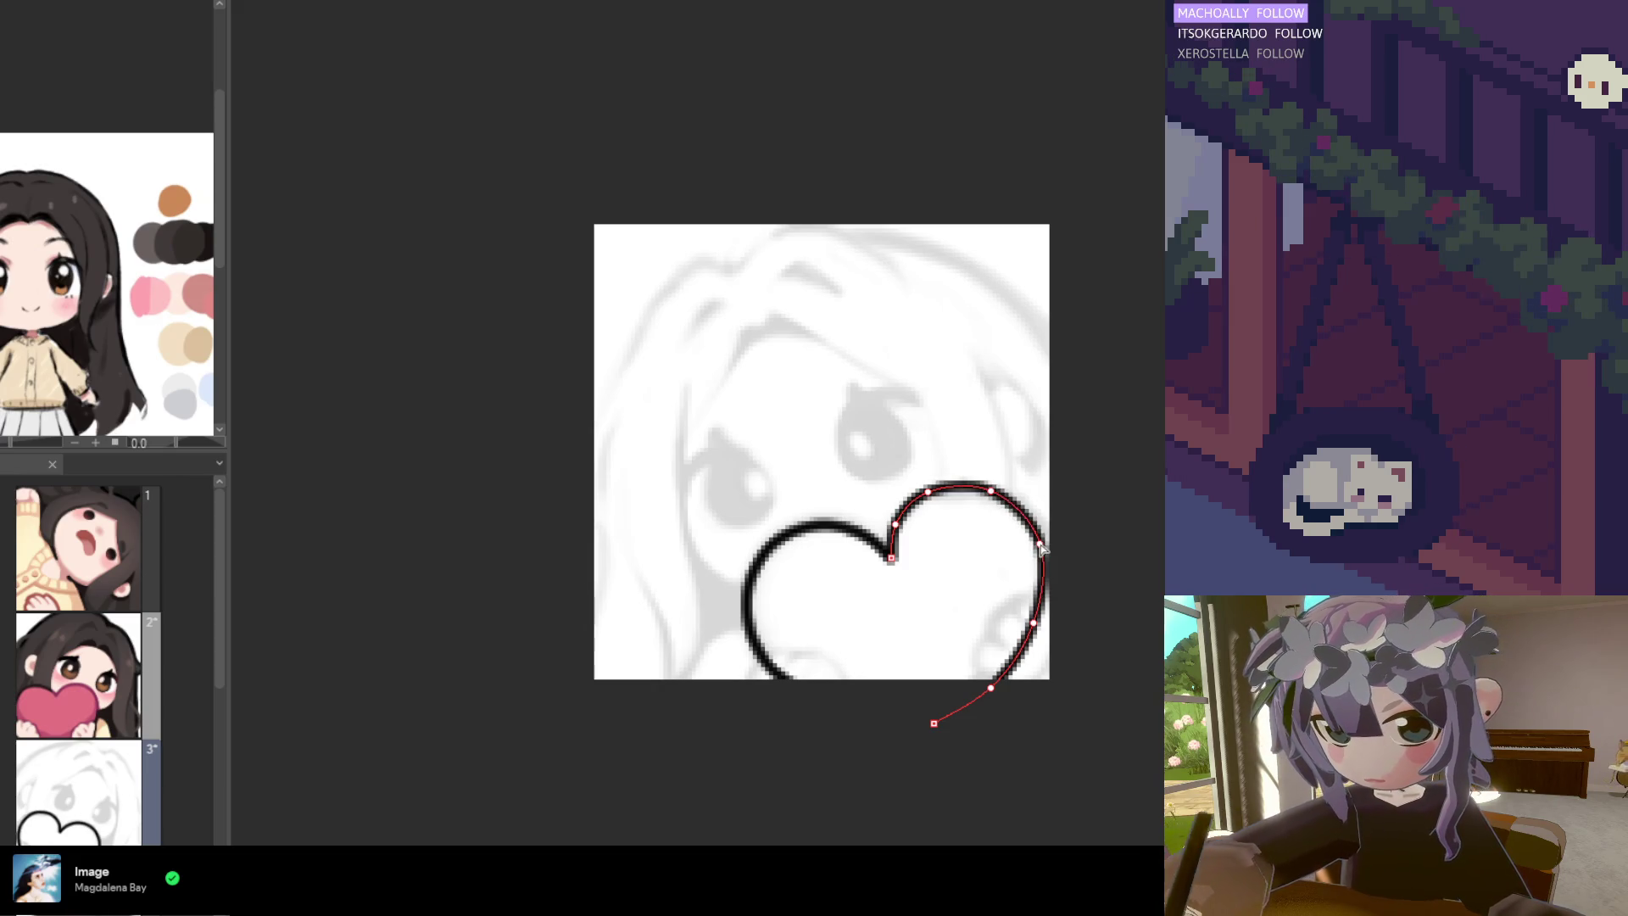
key("Return")
scroll(931, 661, "down", 1)
left_click(928, 654)
scroll(907, 552, "up", 1)
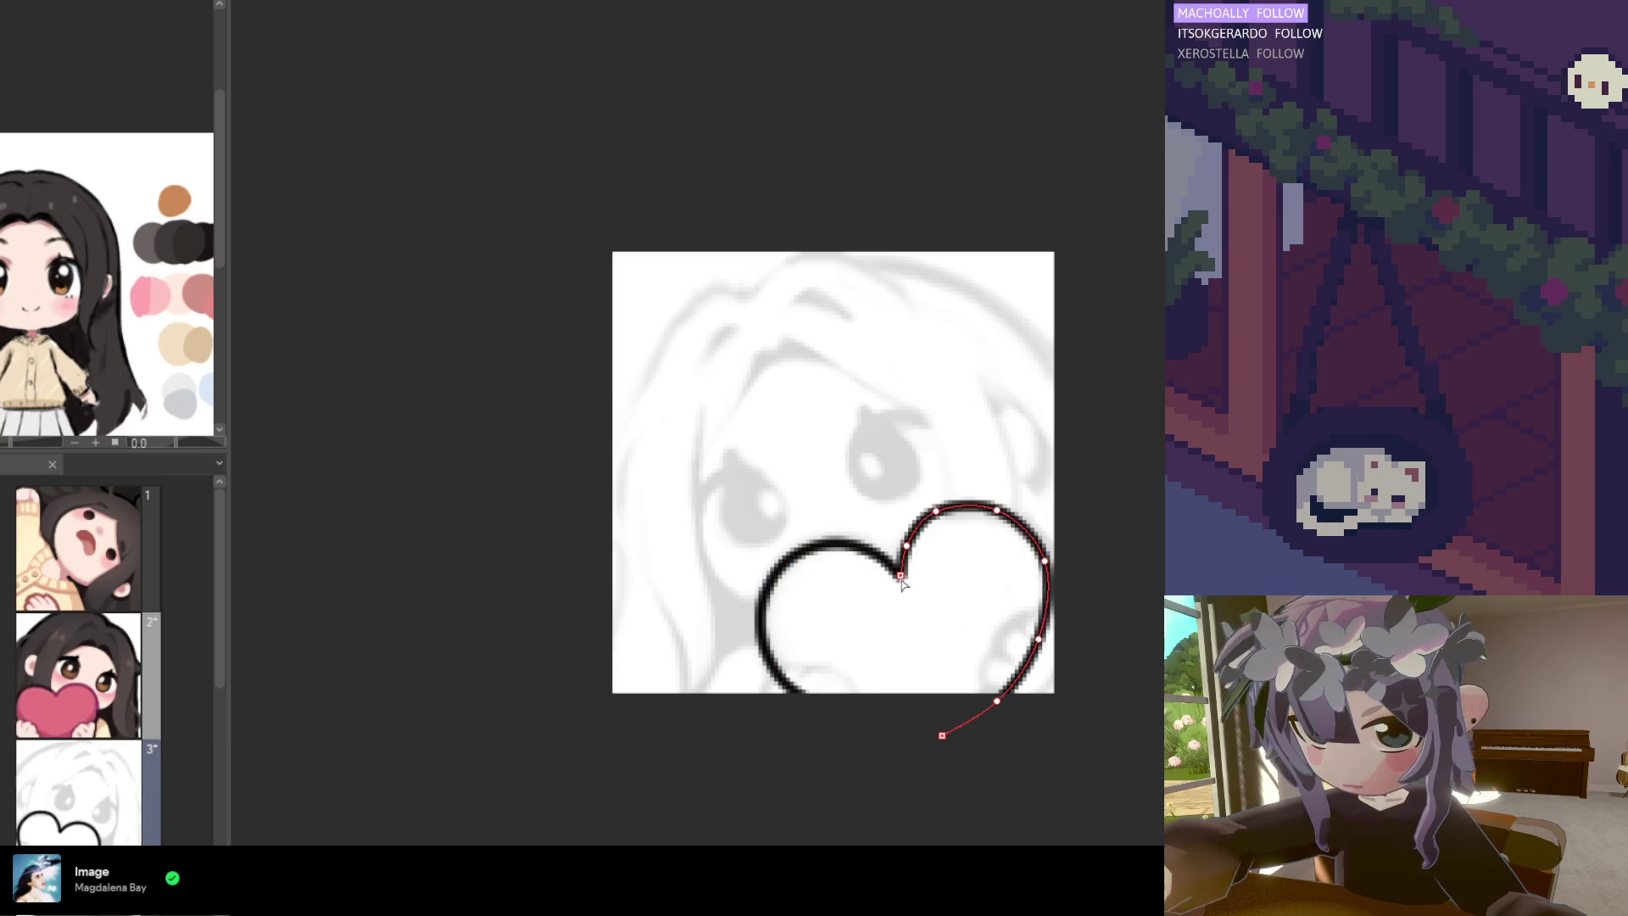
left_click(901, 574)
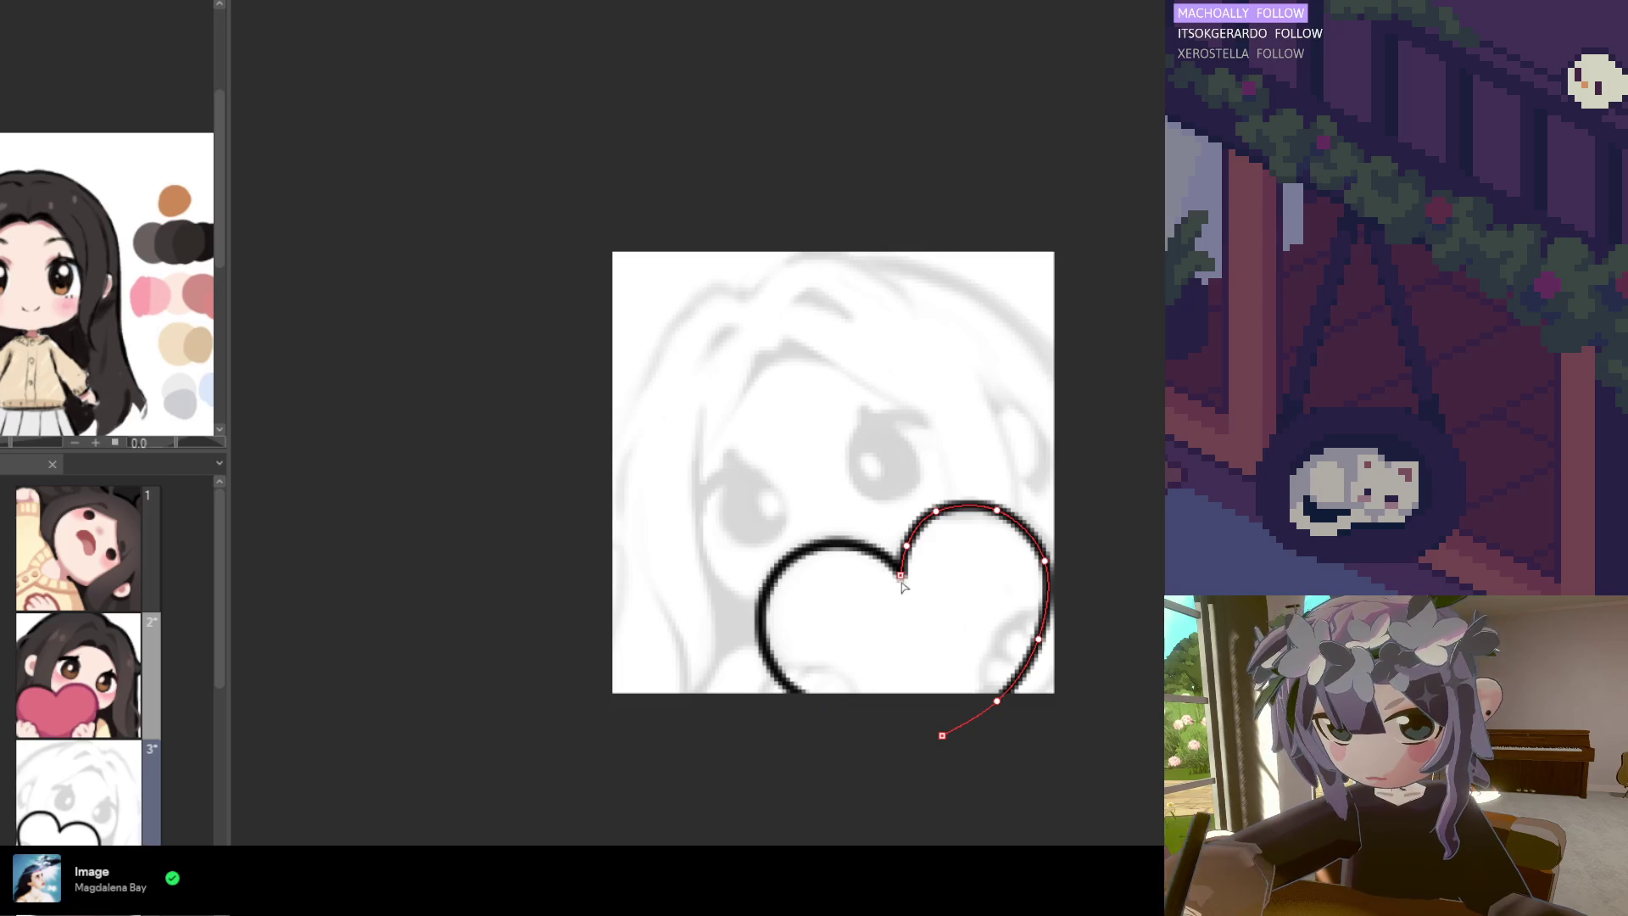
key("Return")
scroll(916, 632, "down", 2)
scroll(884, 796, "down", 1)
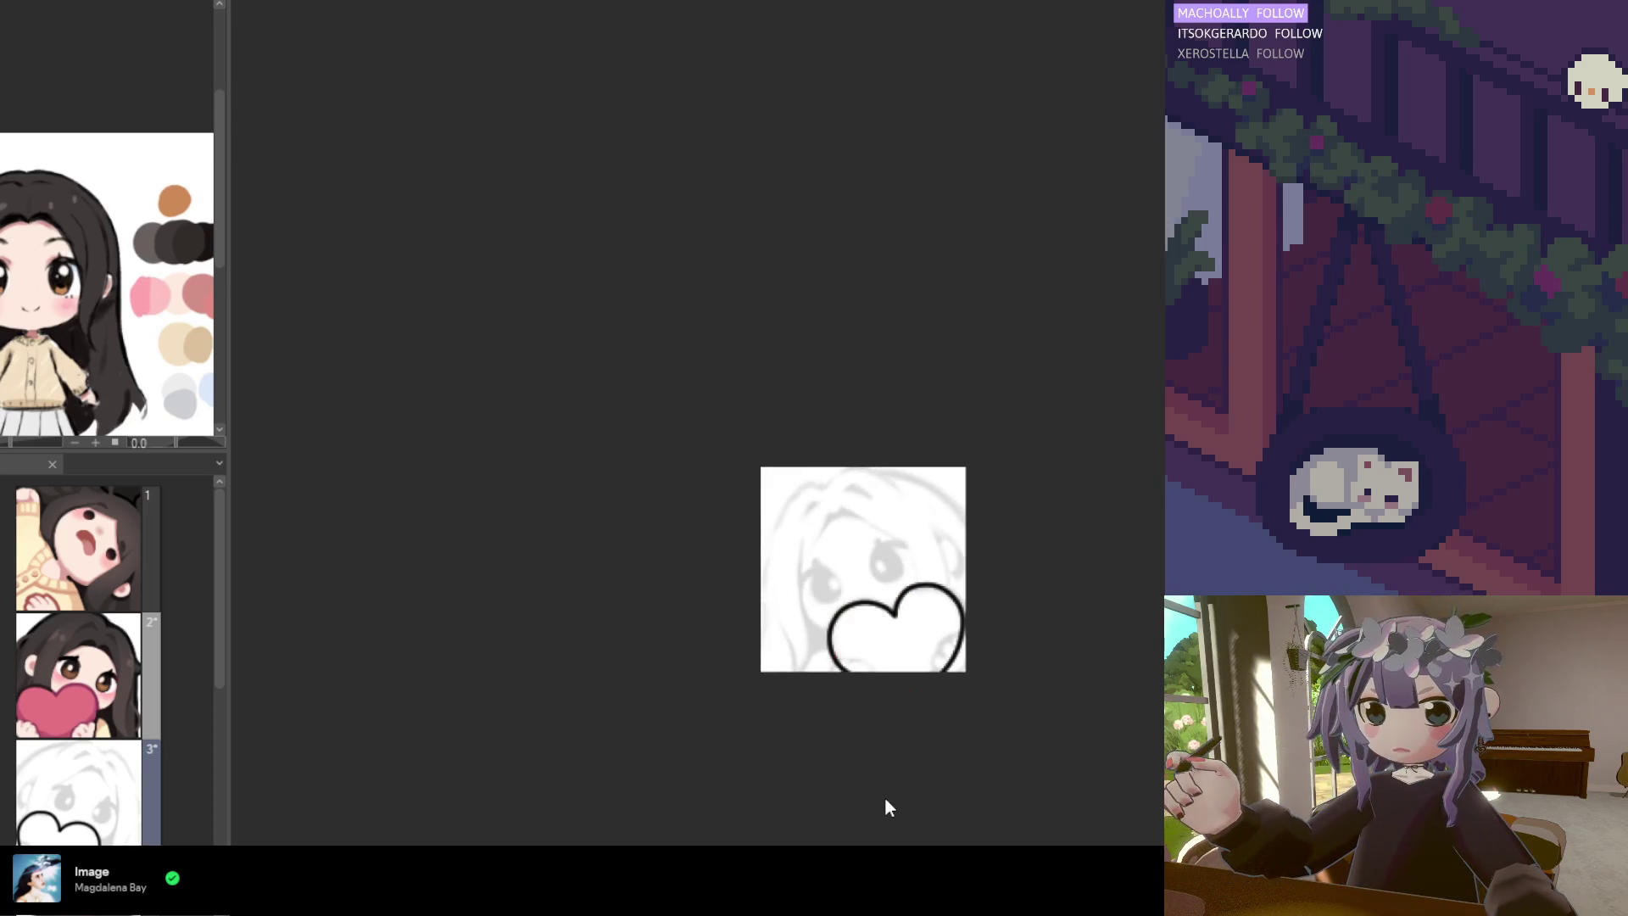
Mirror the canvas view to check the heart, comparing with and without the last stroke
key("h")
scroll(938, 705, "down", 1)
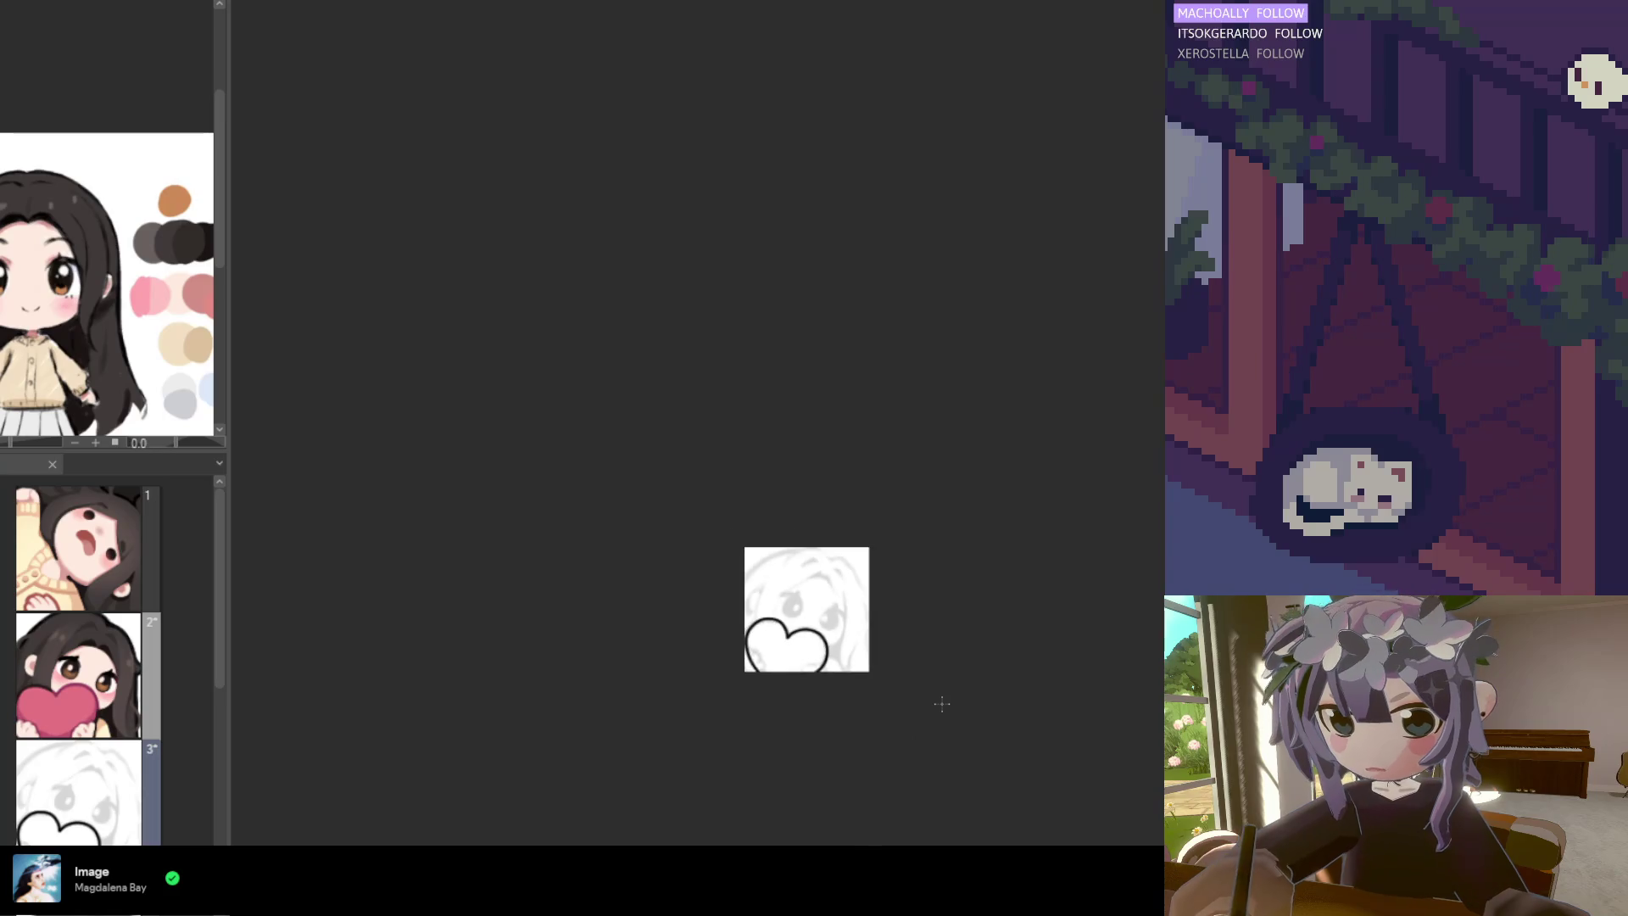
scroll(746, 654, "up", 3)
scroll(755, 652, "up", 2)
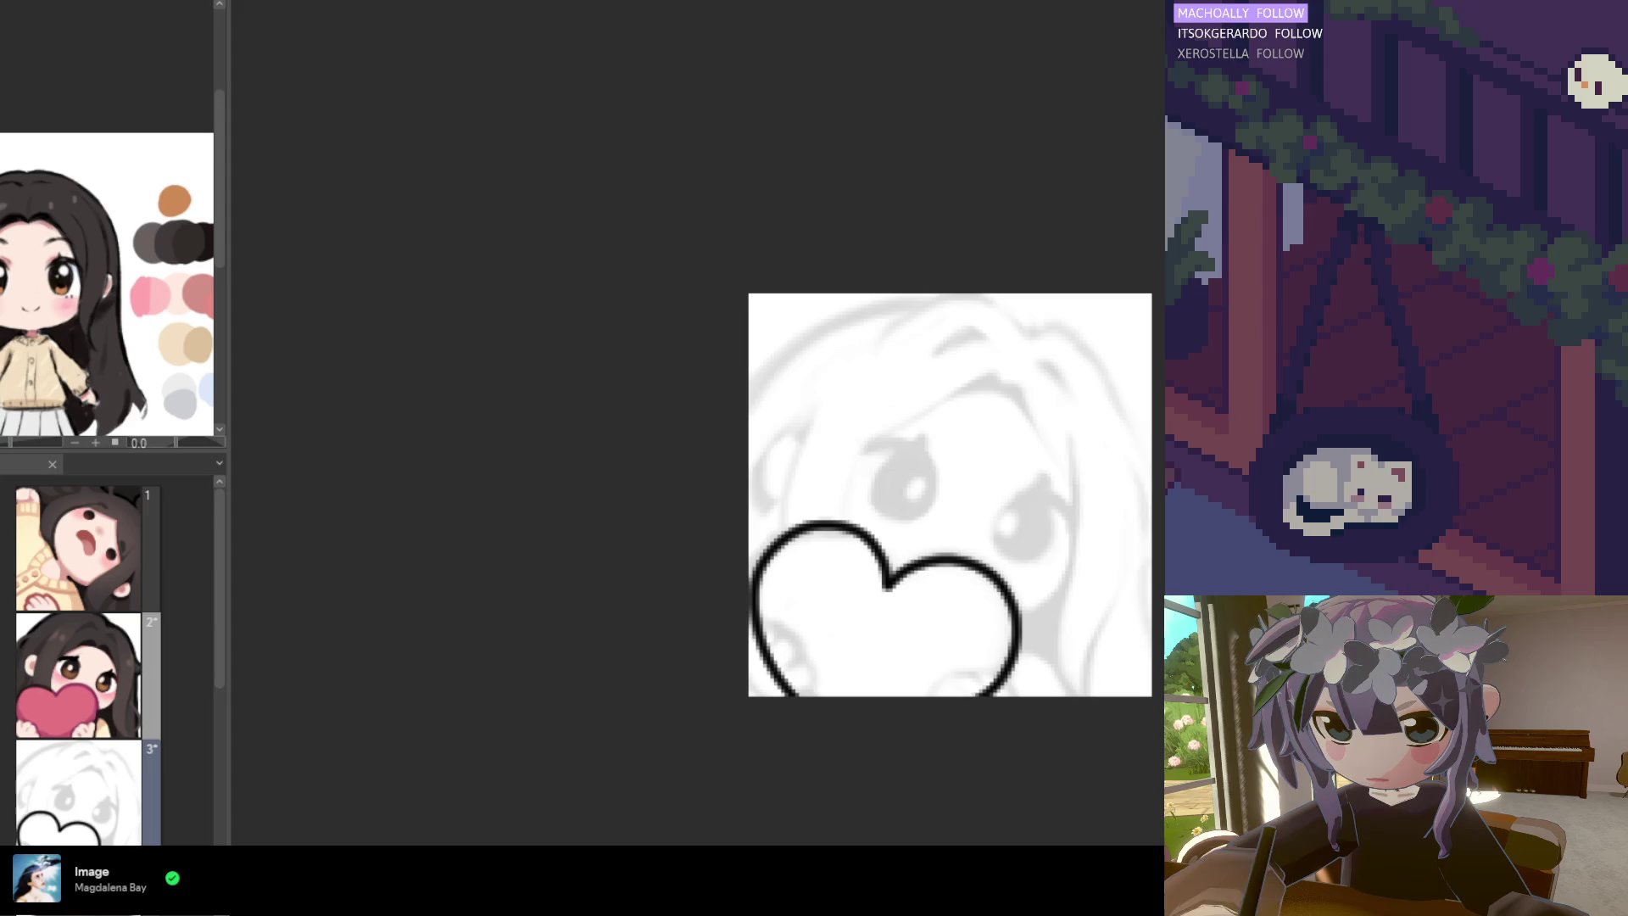
key("ctrl+z")
key("ctrl+y")
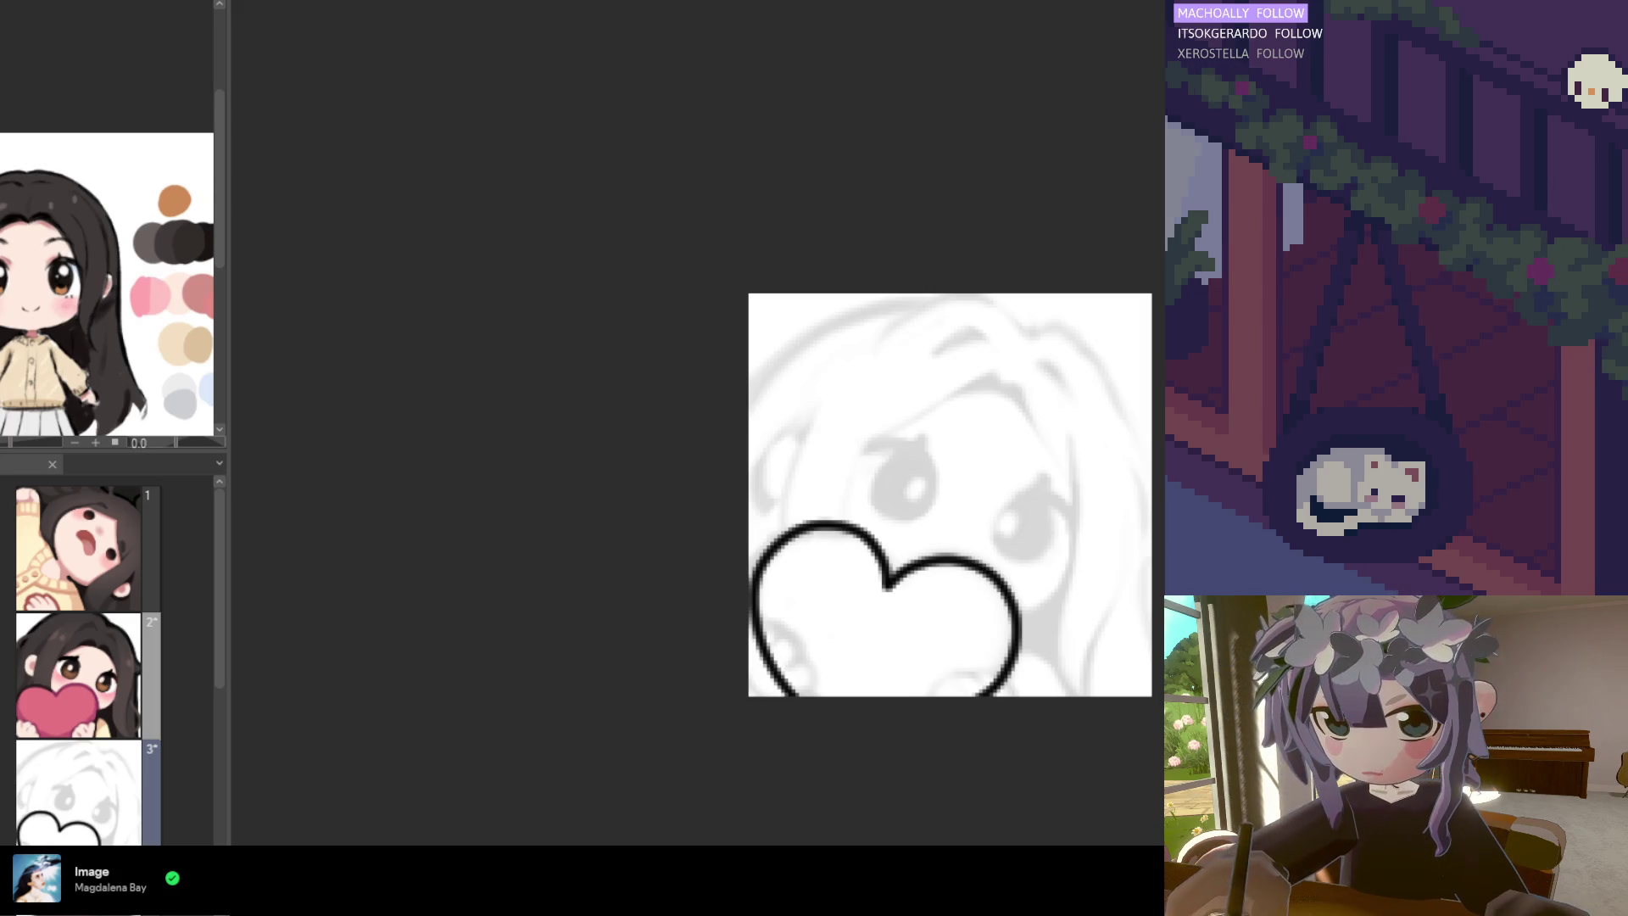
Retrace the heart's left and right lobes with the Curve tool and commit them as black lines
scroll(1009, 560, "up", 1)
left_click_drag(830, 757, 872, 589)
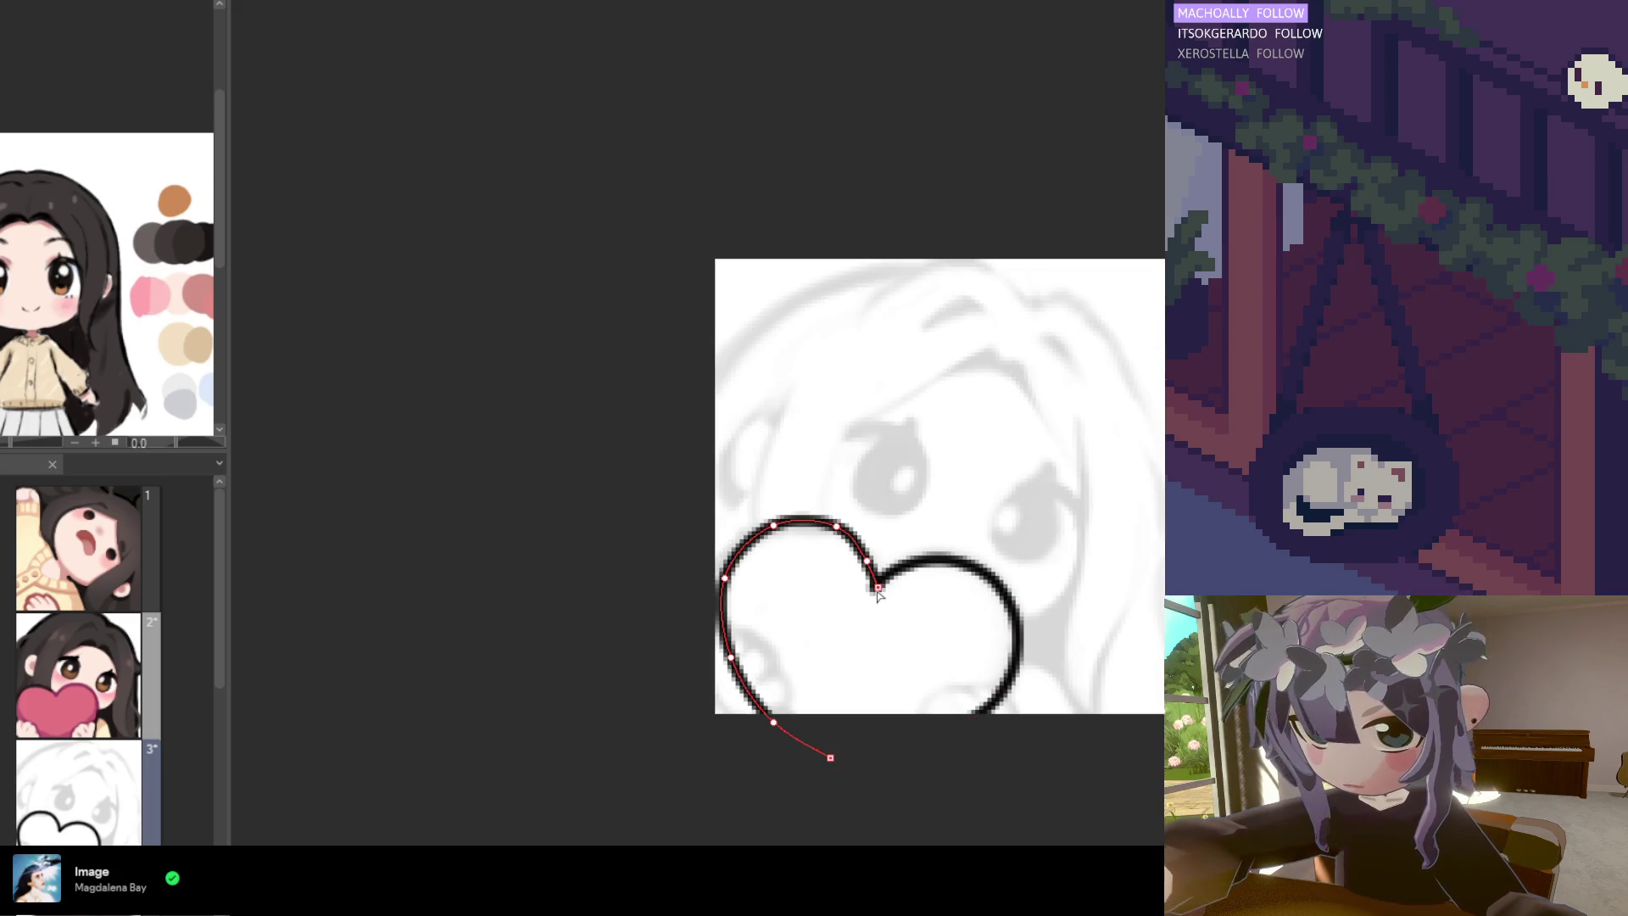
left_click_drag(839, 759, 874, 587)
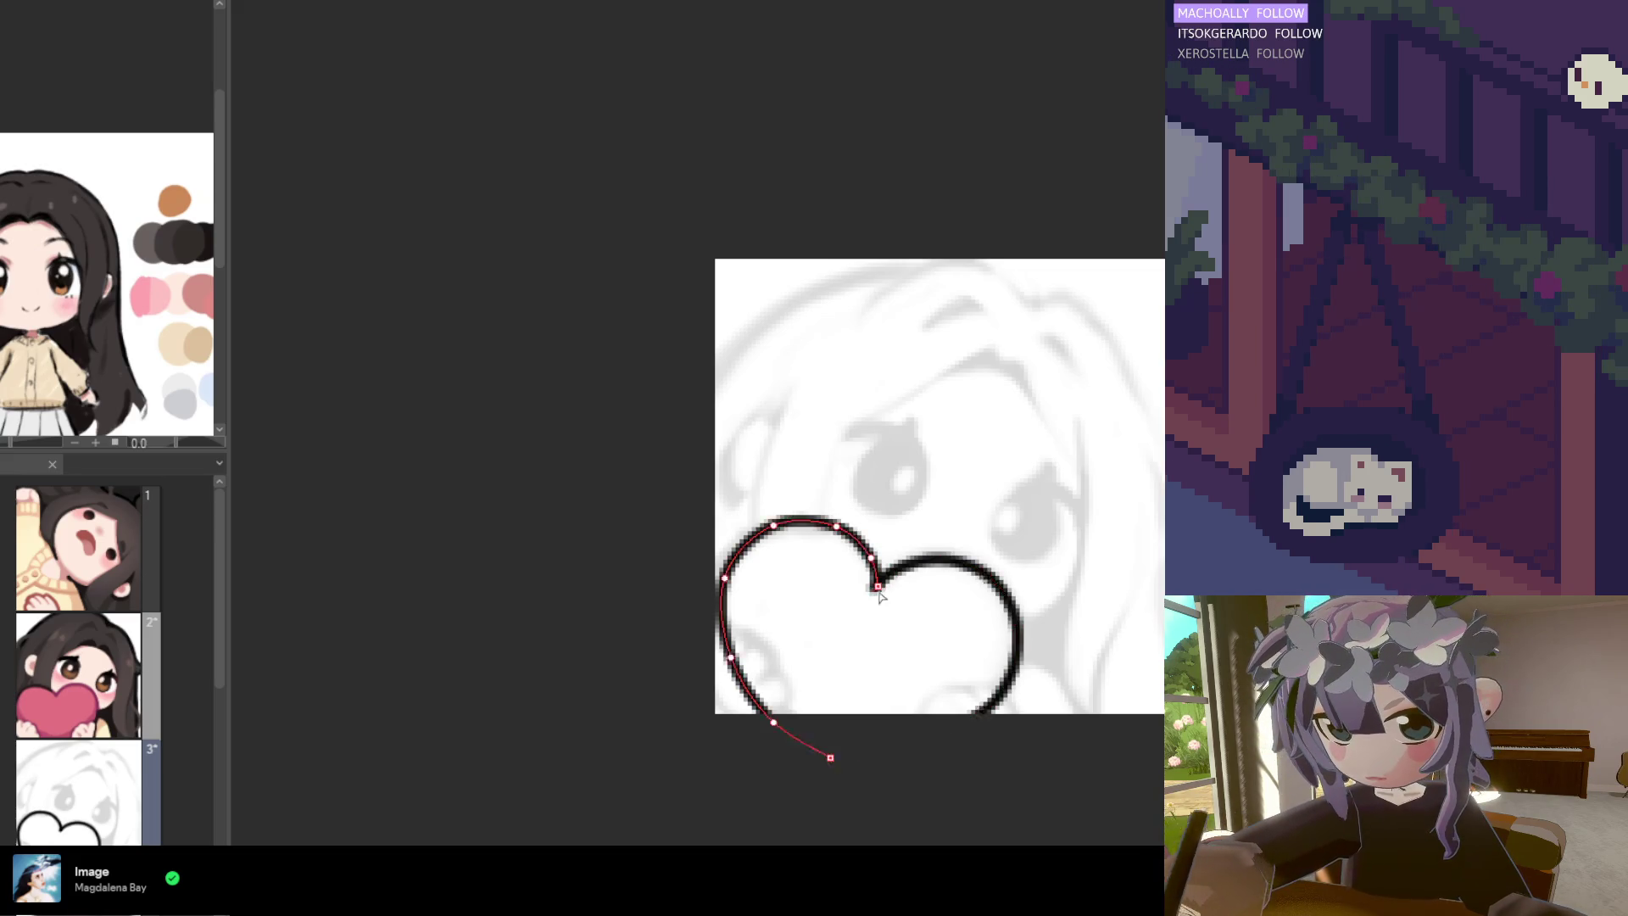
key("Return")
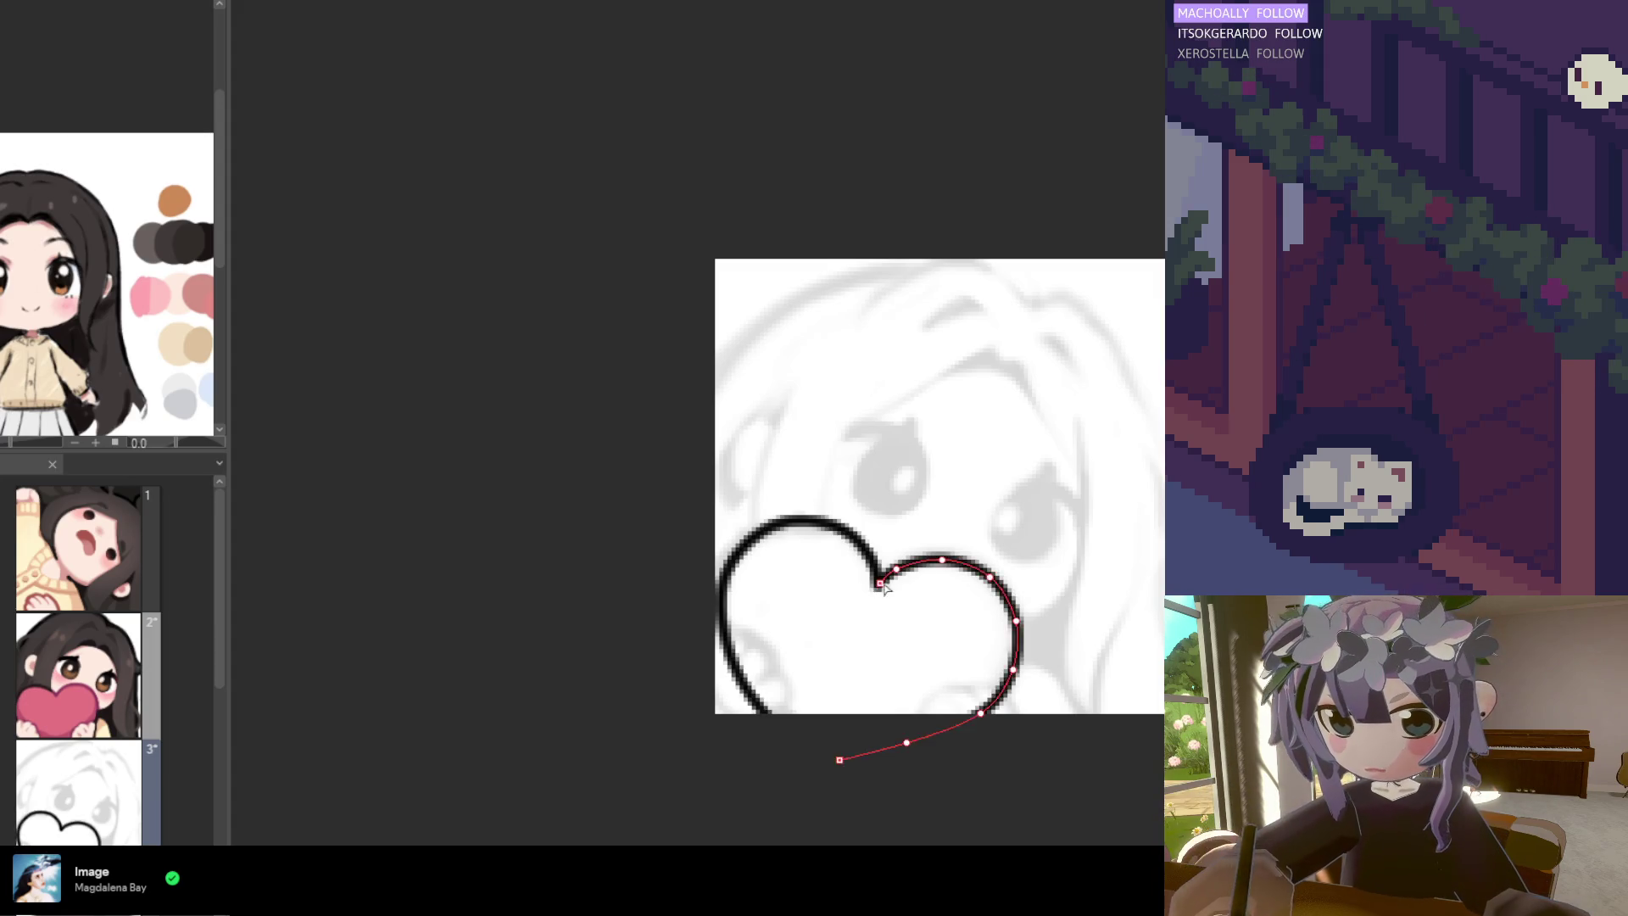
Select the left and right heart lobe lines for editing, then deselect them
left_click(731, 551)
scroll(824, 703, "down", 2)
scroll(850, 625, "up", 3)
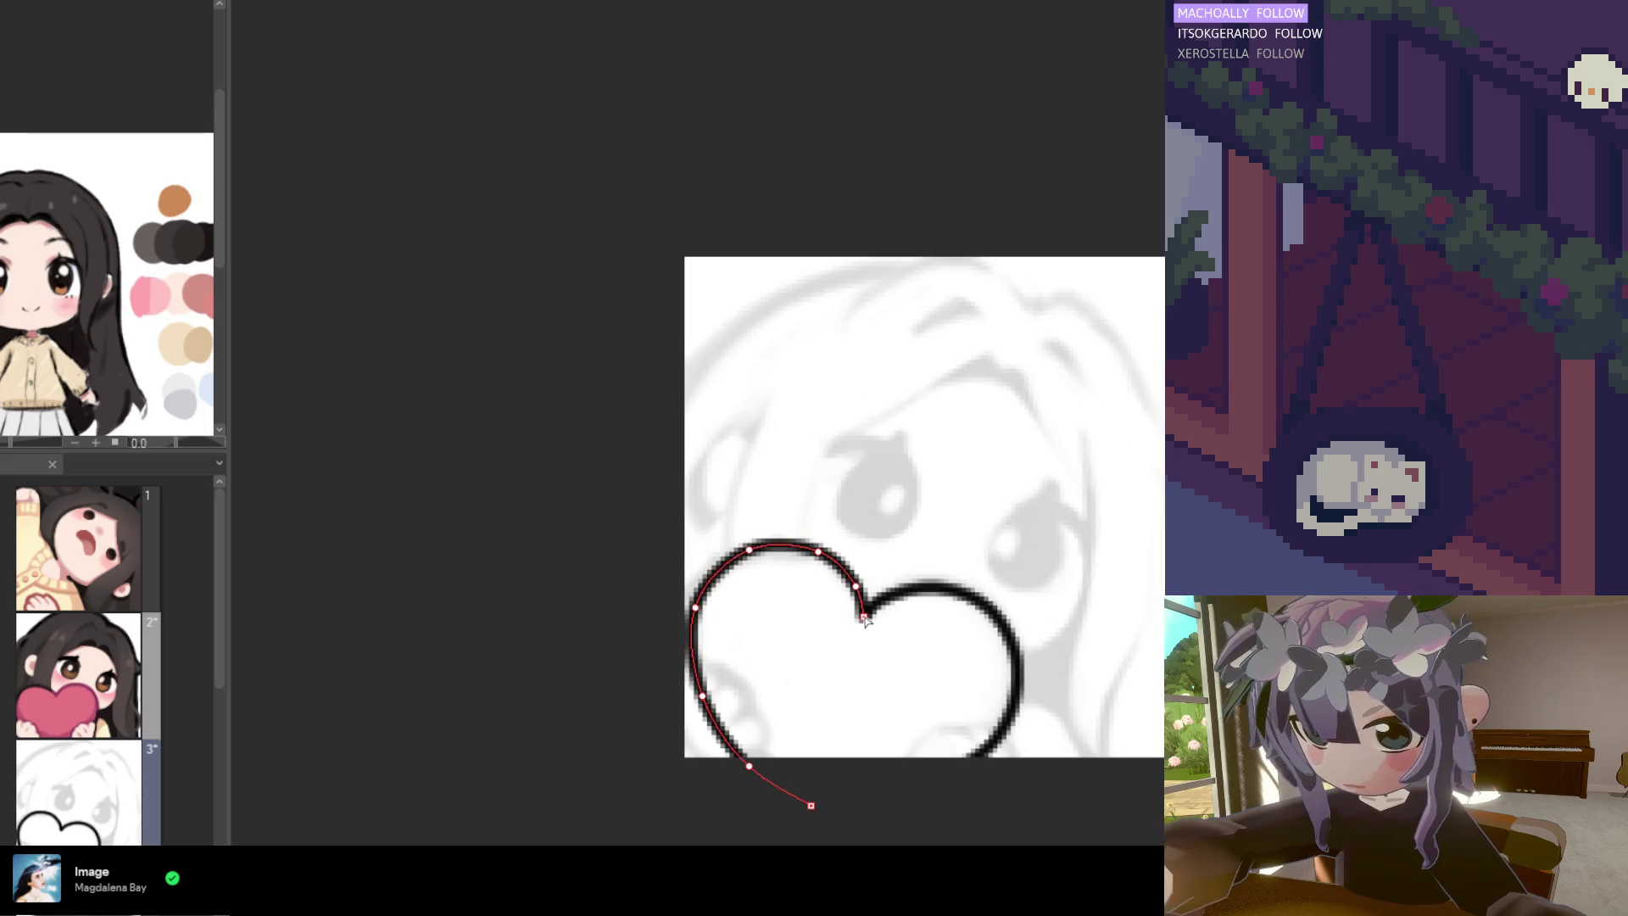
left_click(869, 620)
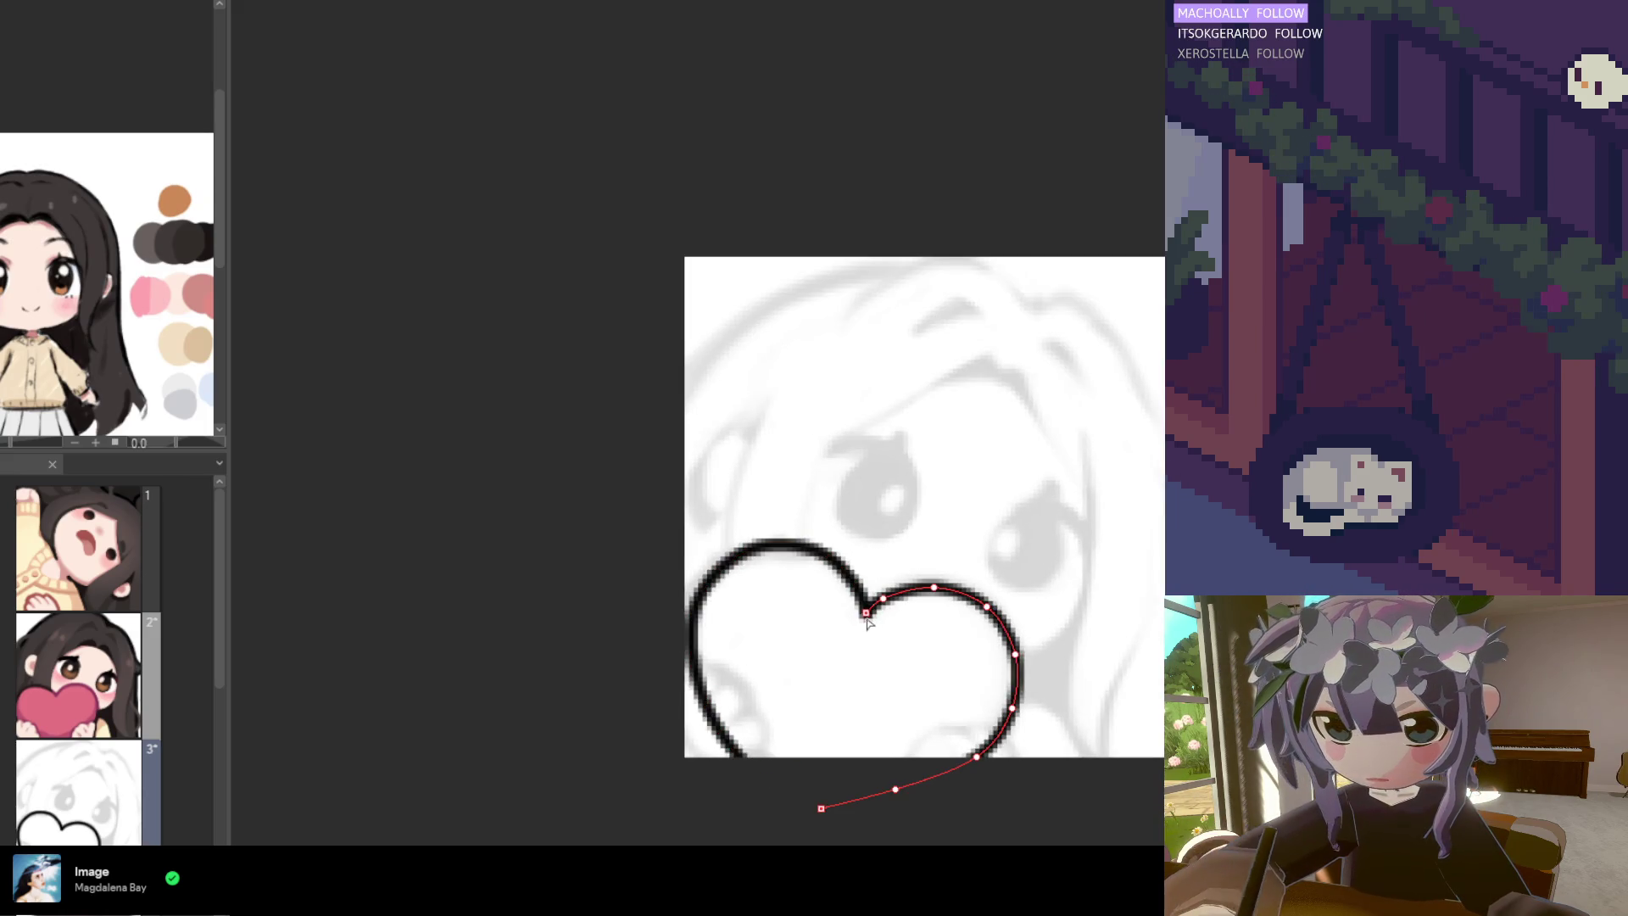
left_click(910, 629)
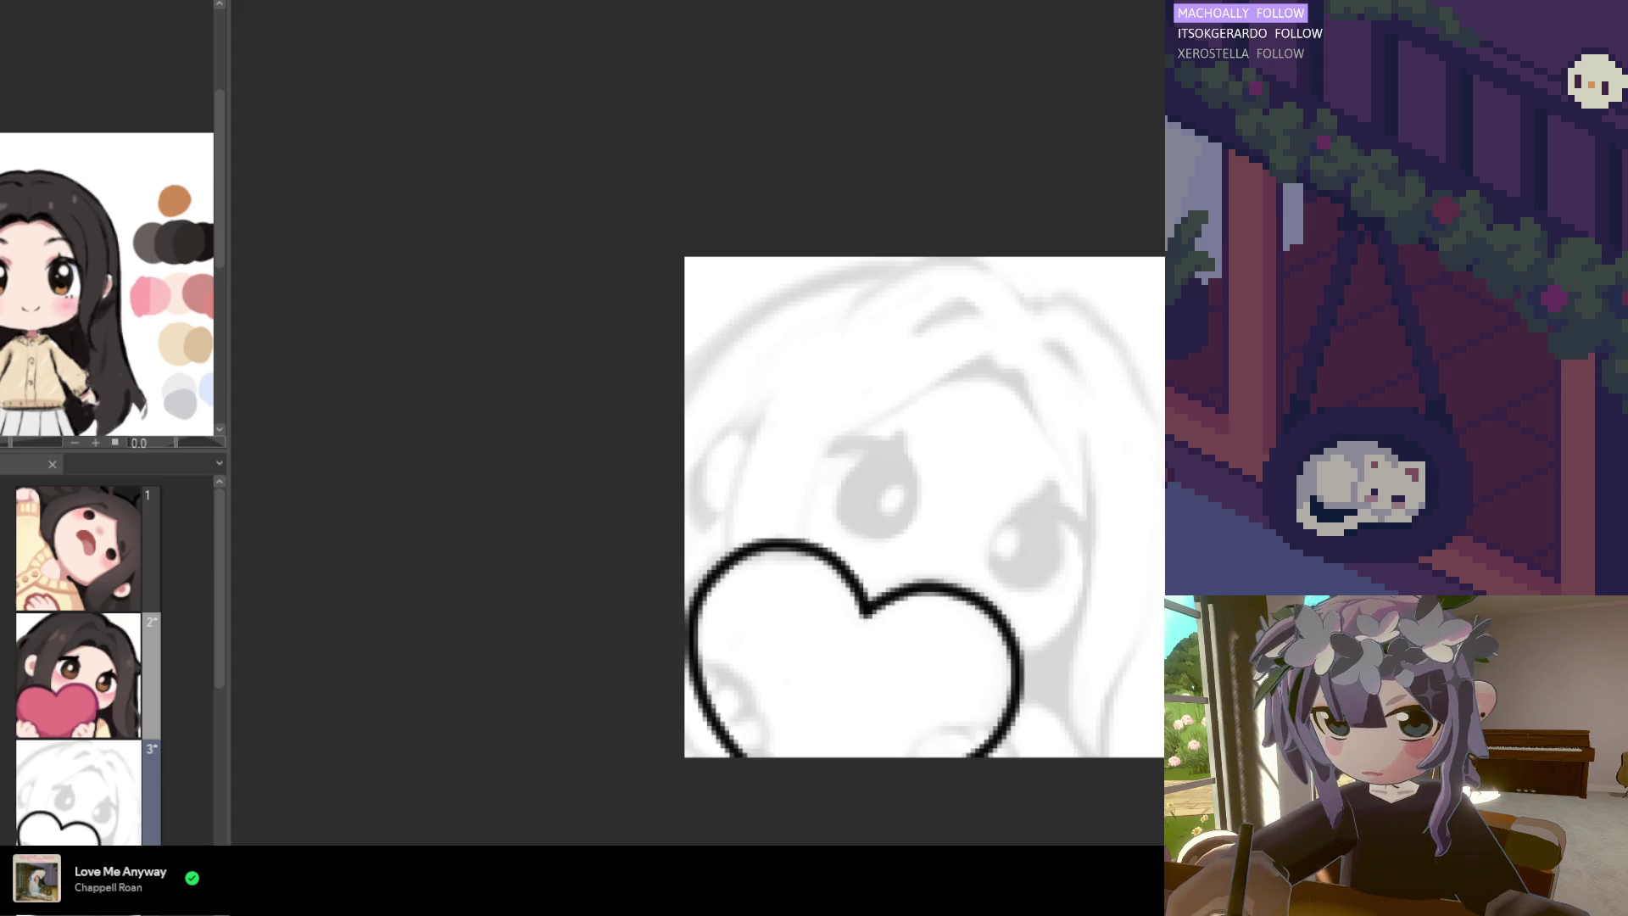
scroll(903, 530, "down", 4)
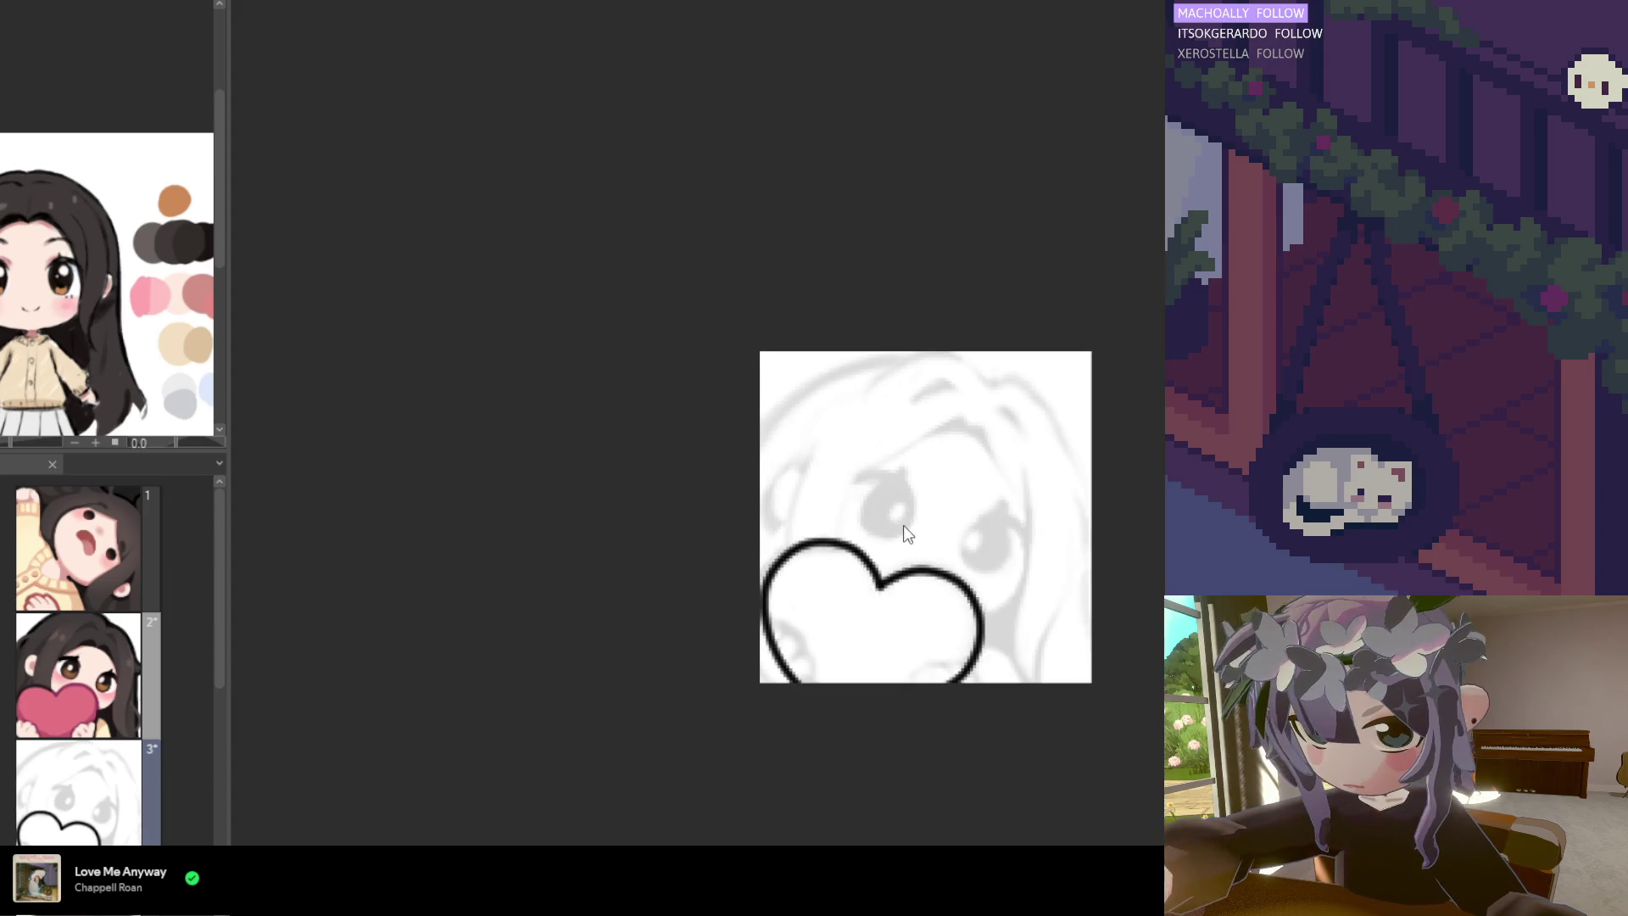
scroll(943, 616, "up", 3)
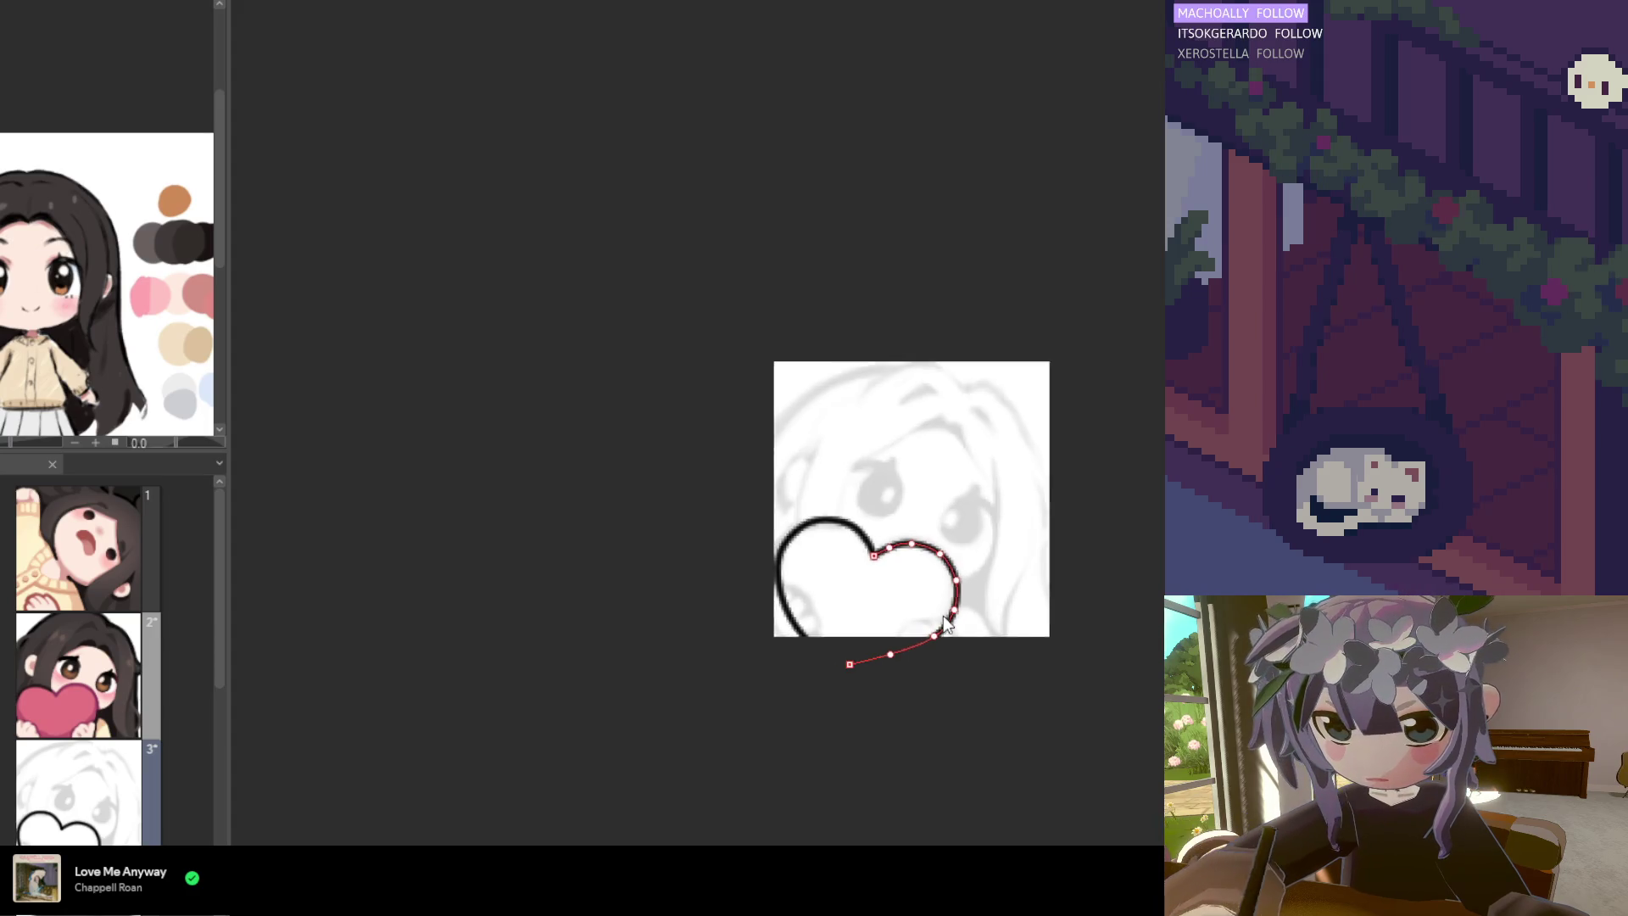
scroll(944, 729, "down", 1)
scroll(822, 552, "up", 2)
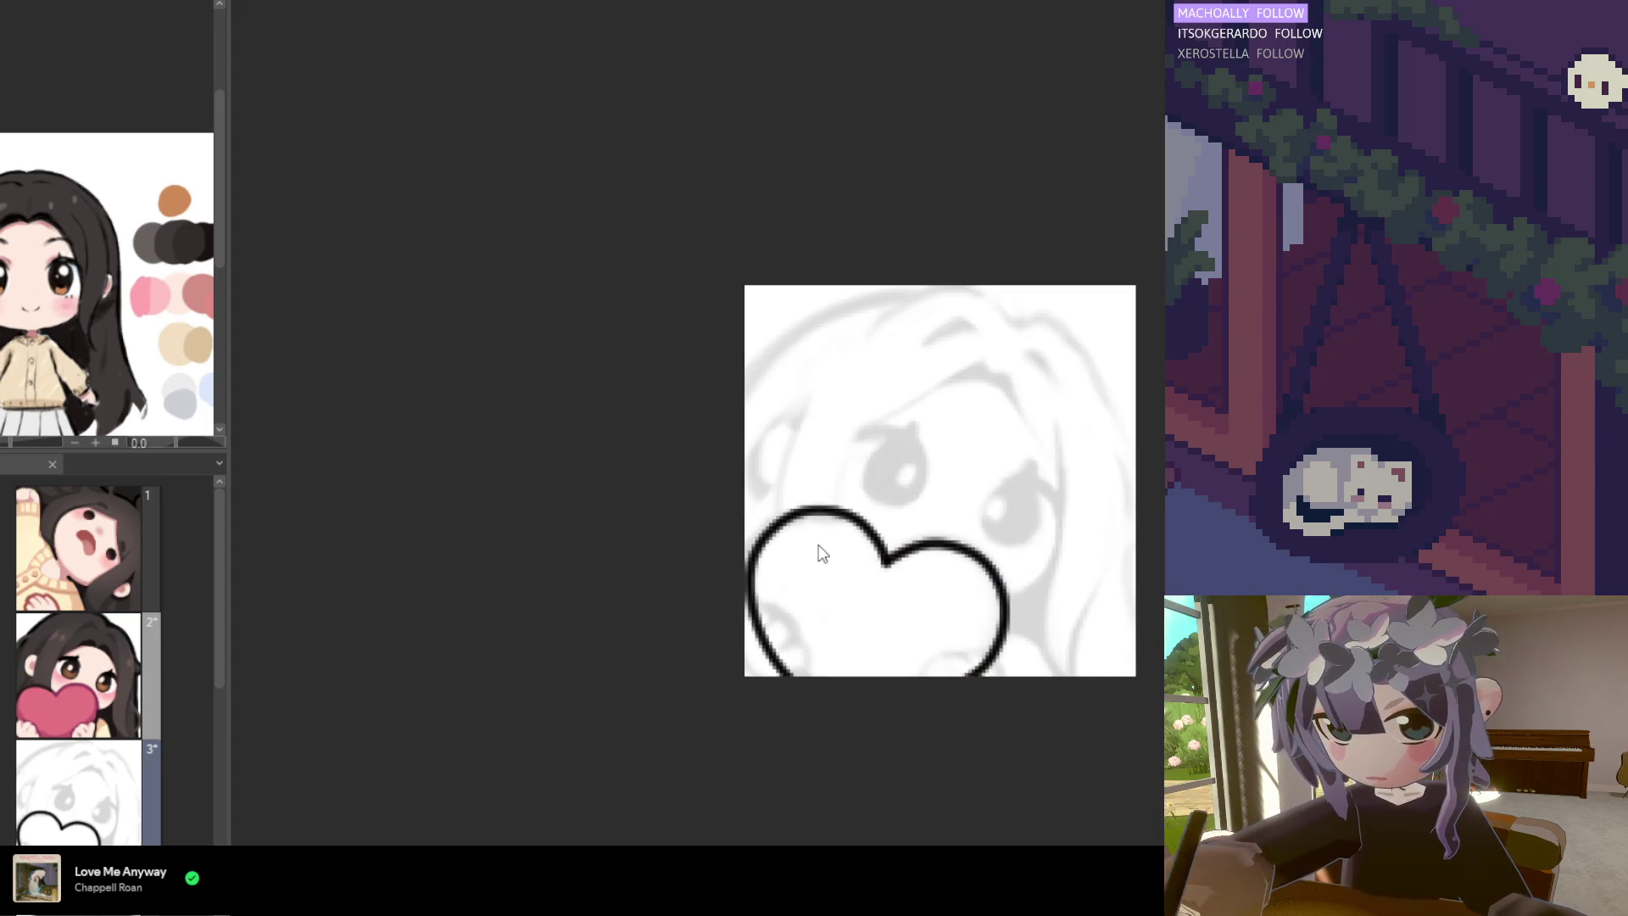
Reselect the left lobe line and drag its upper-left arc into a smoother curve
left_click(803, 515)
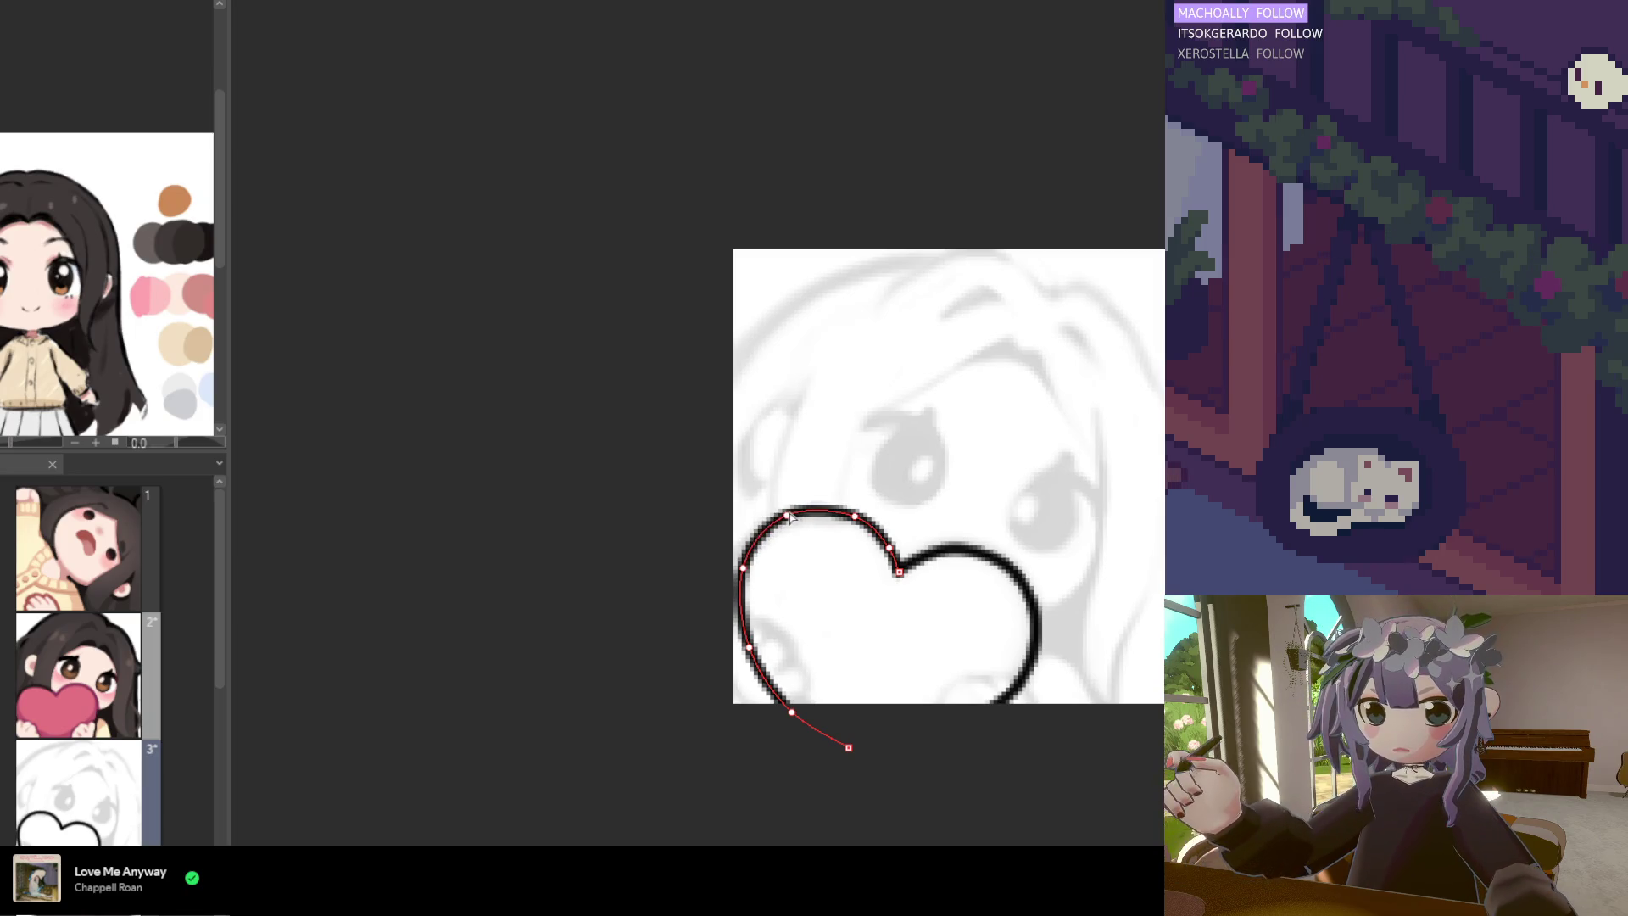
key("p")
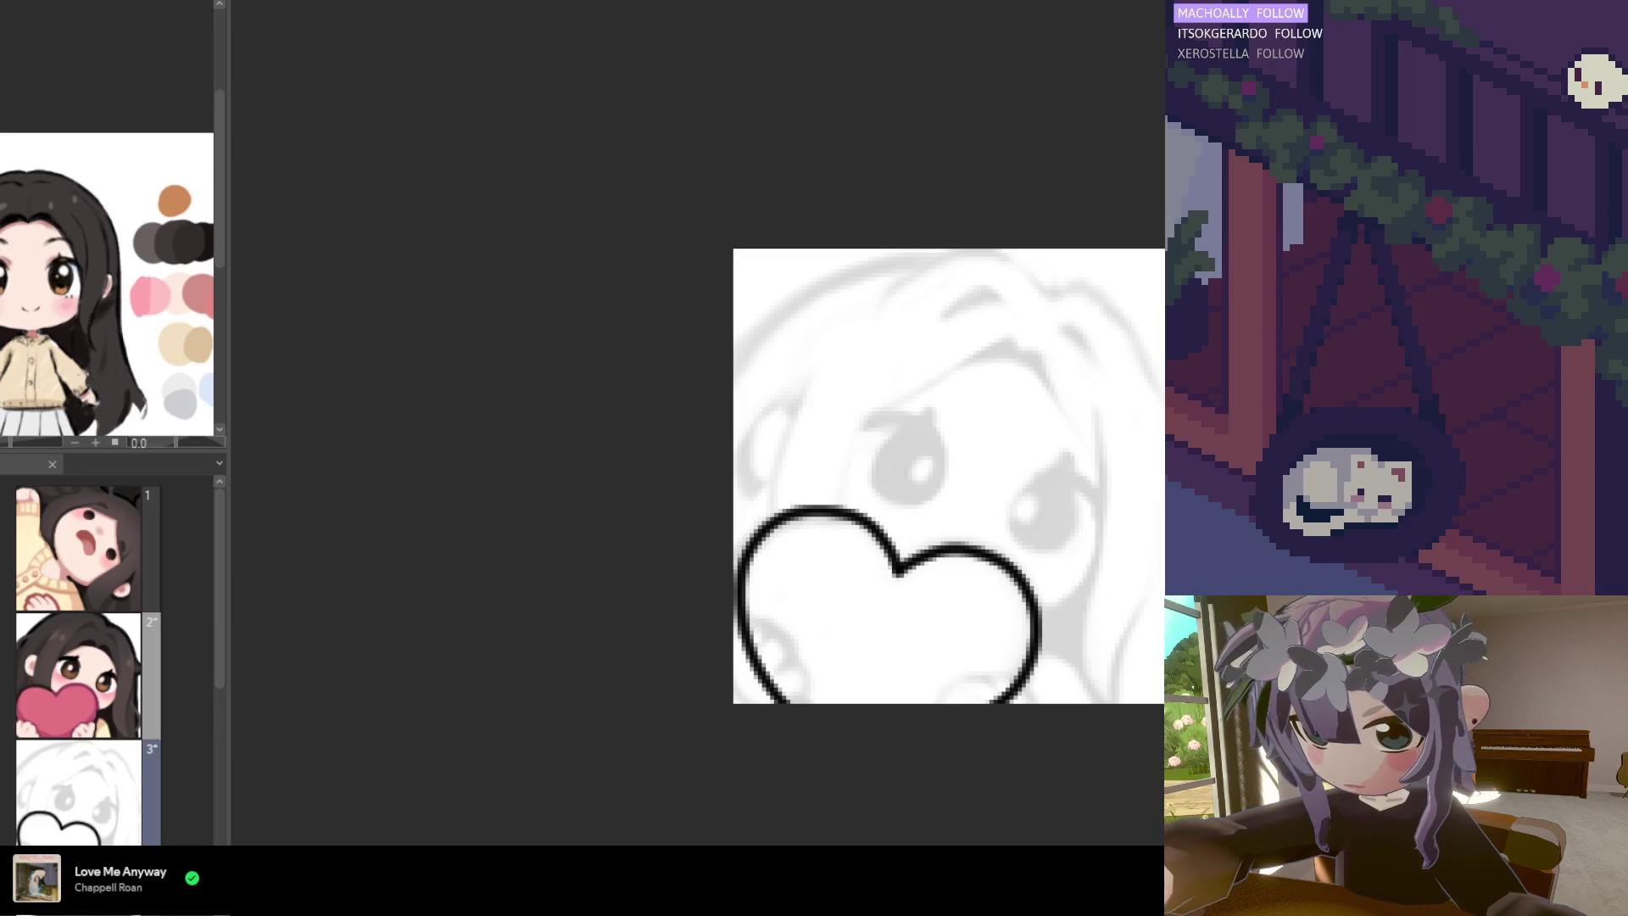
left_click(816, 513)
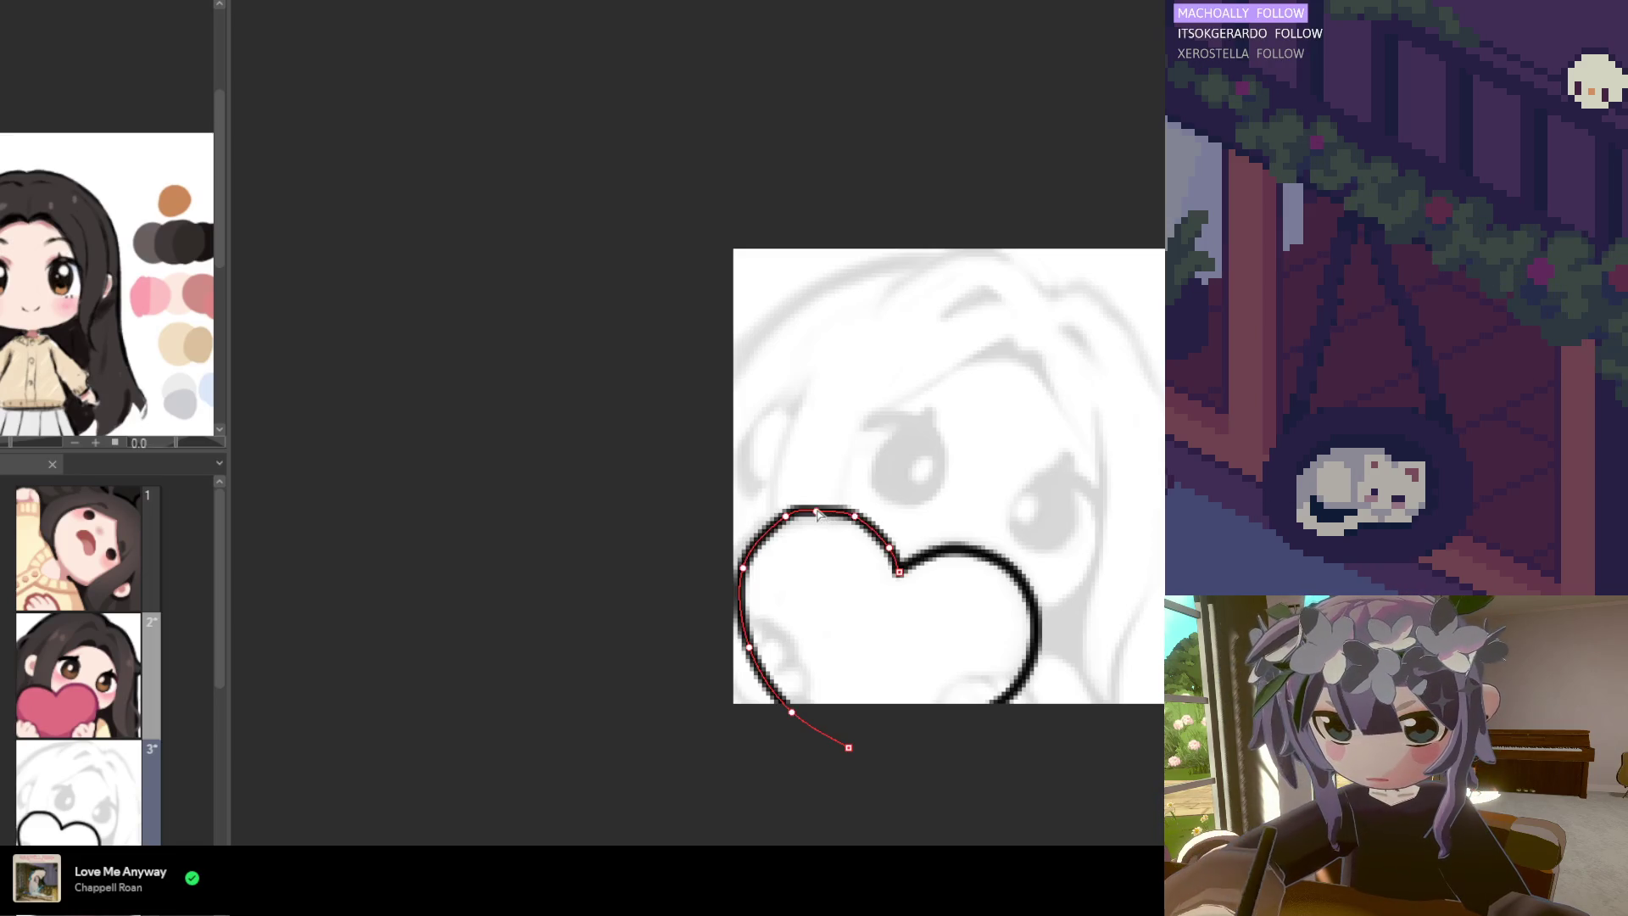
mouse_move(774, 520)
left_mouse_down()
mouse_move(810, 511)
mouse_move(767, 529)
mouse_move(742, 581)
left_mouse_up()
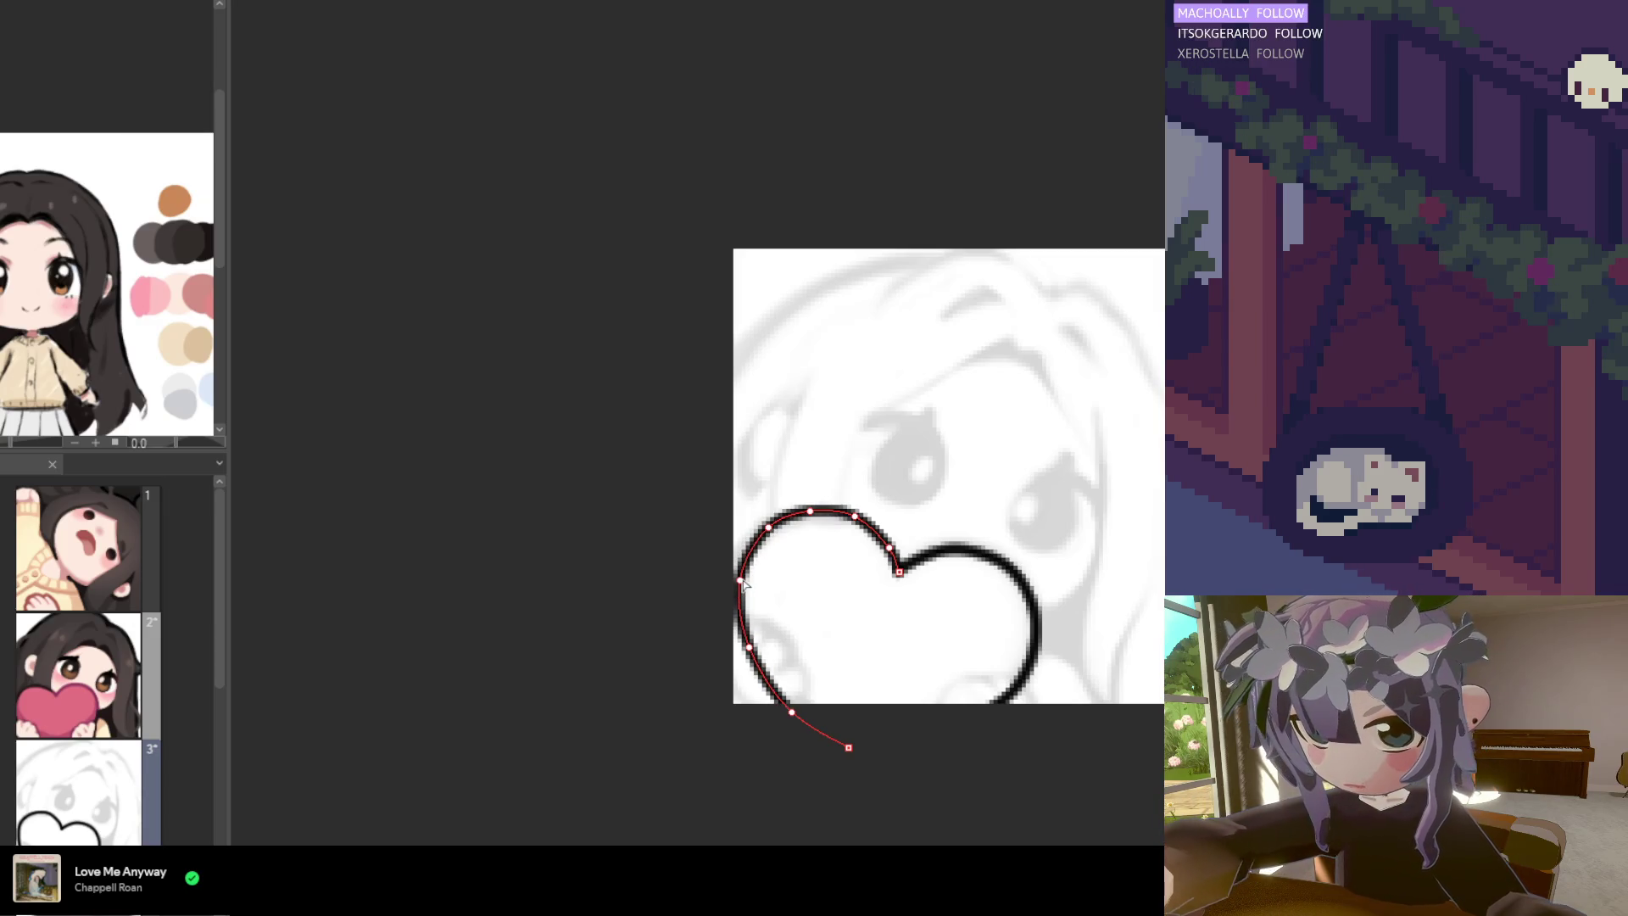
scroll(979, 627, "down", 1)
scroll(814, 546, "up", 1)
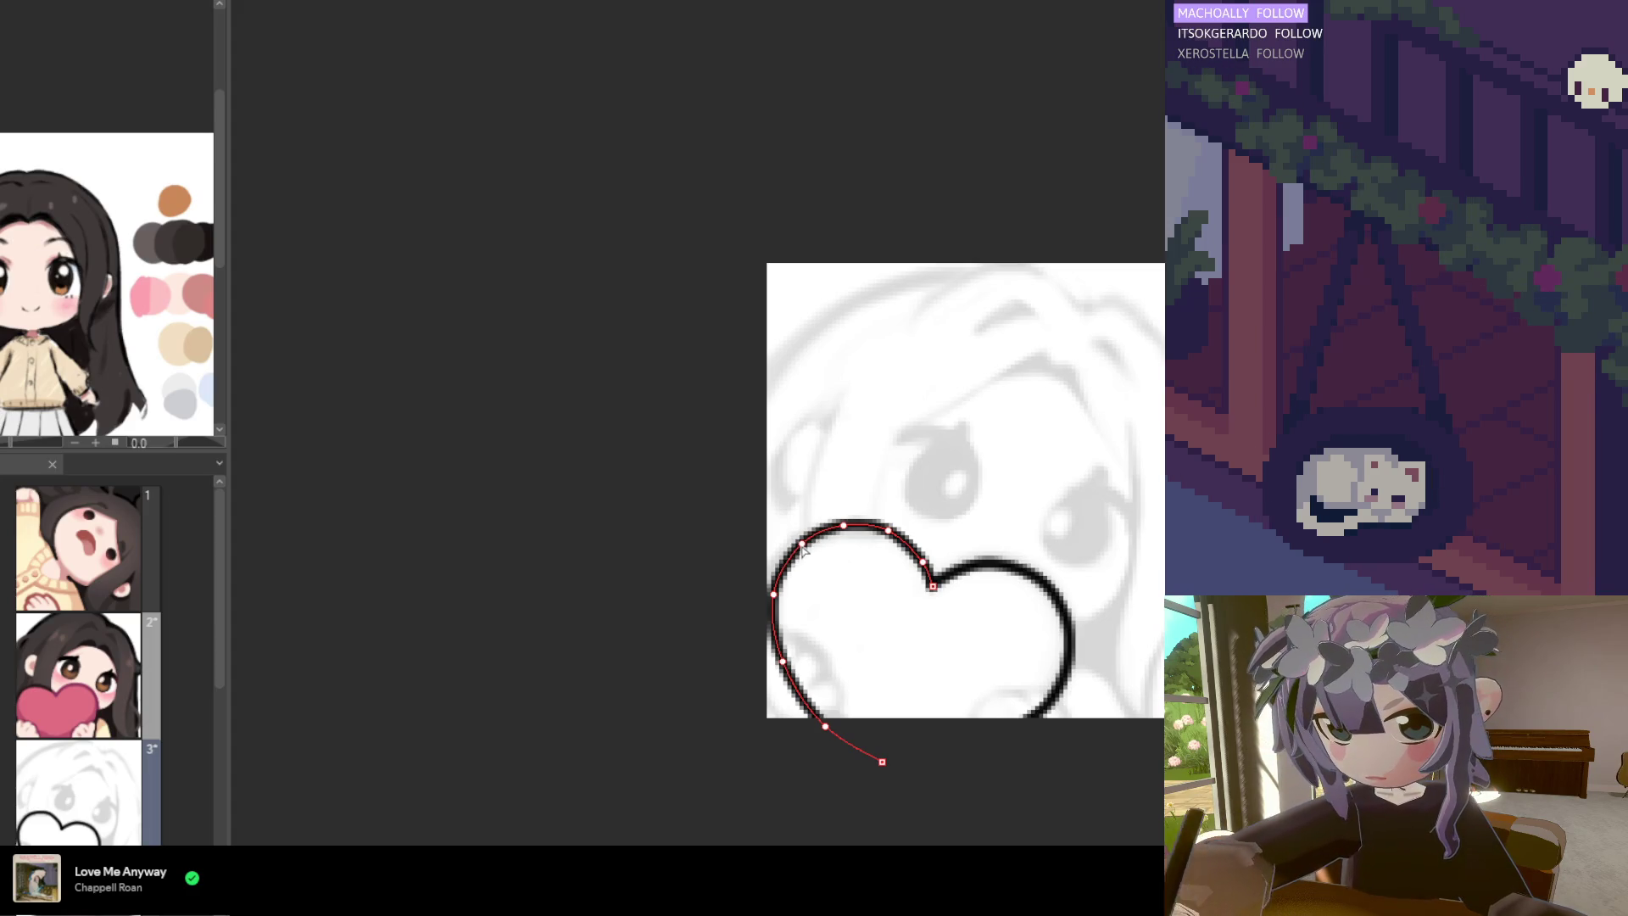
scroll(801, 547, "down", 2)
scroll(863, 558, "up", 2)
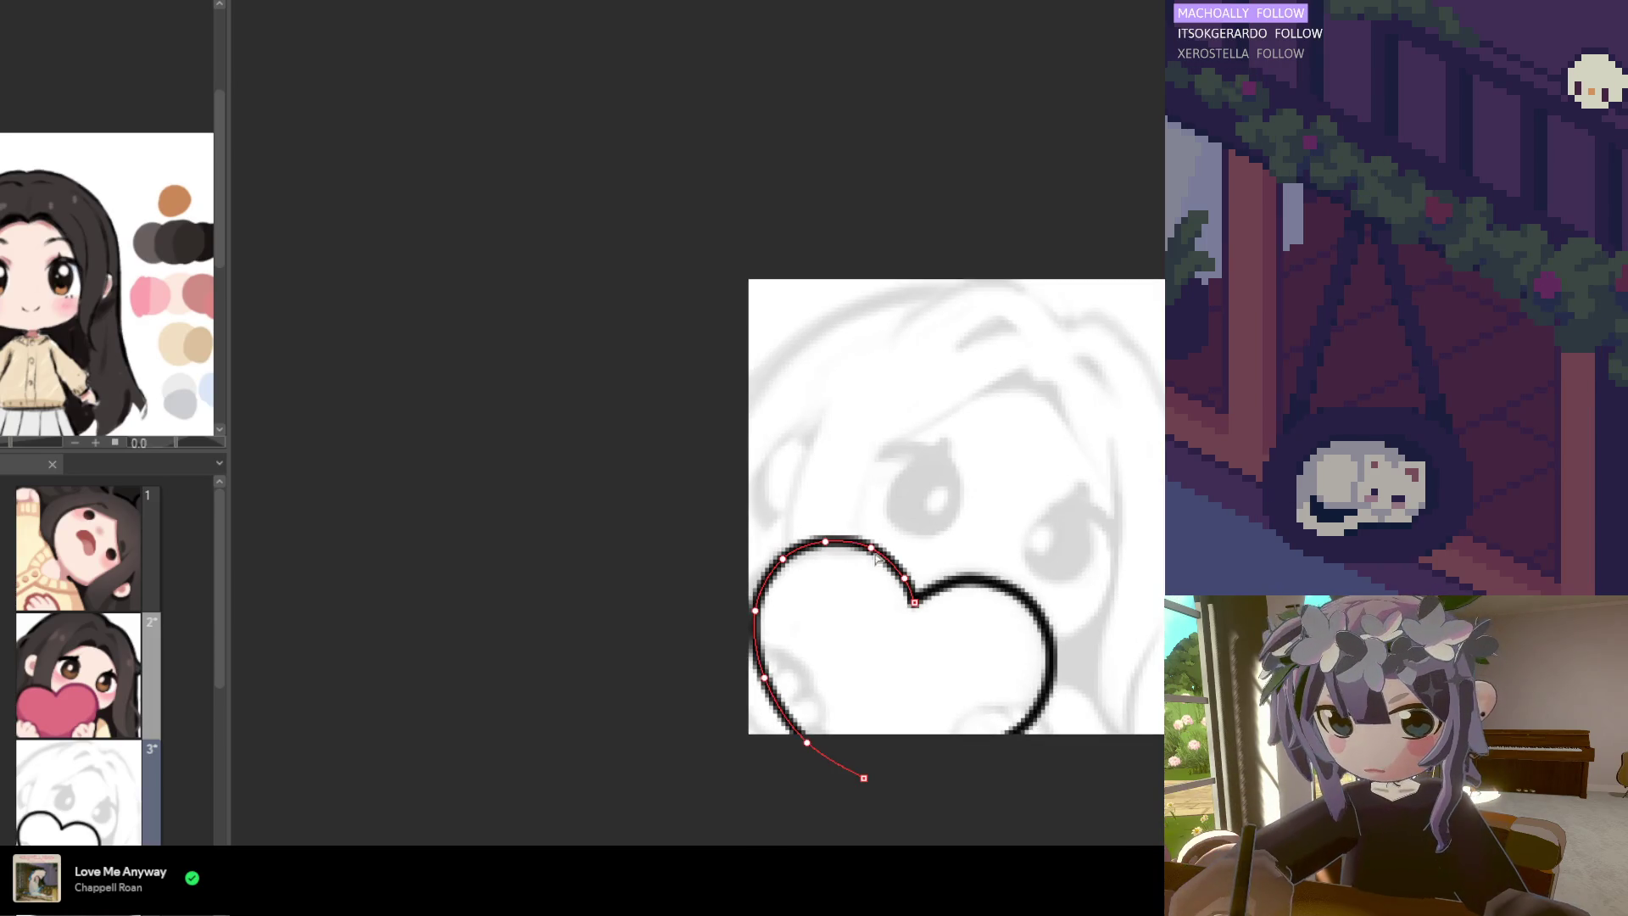
scroll(937, 674, "down", 3)
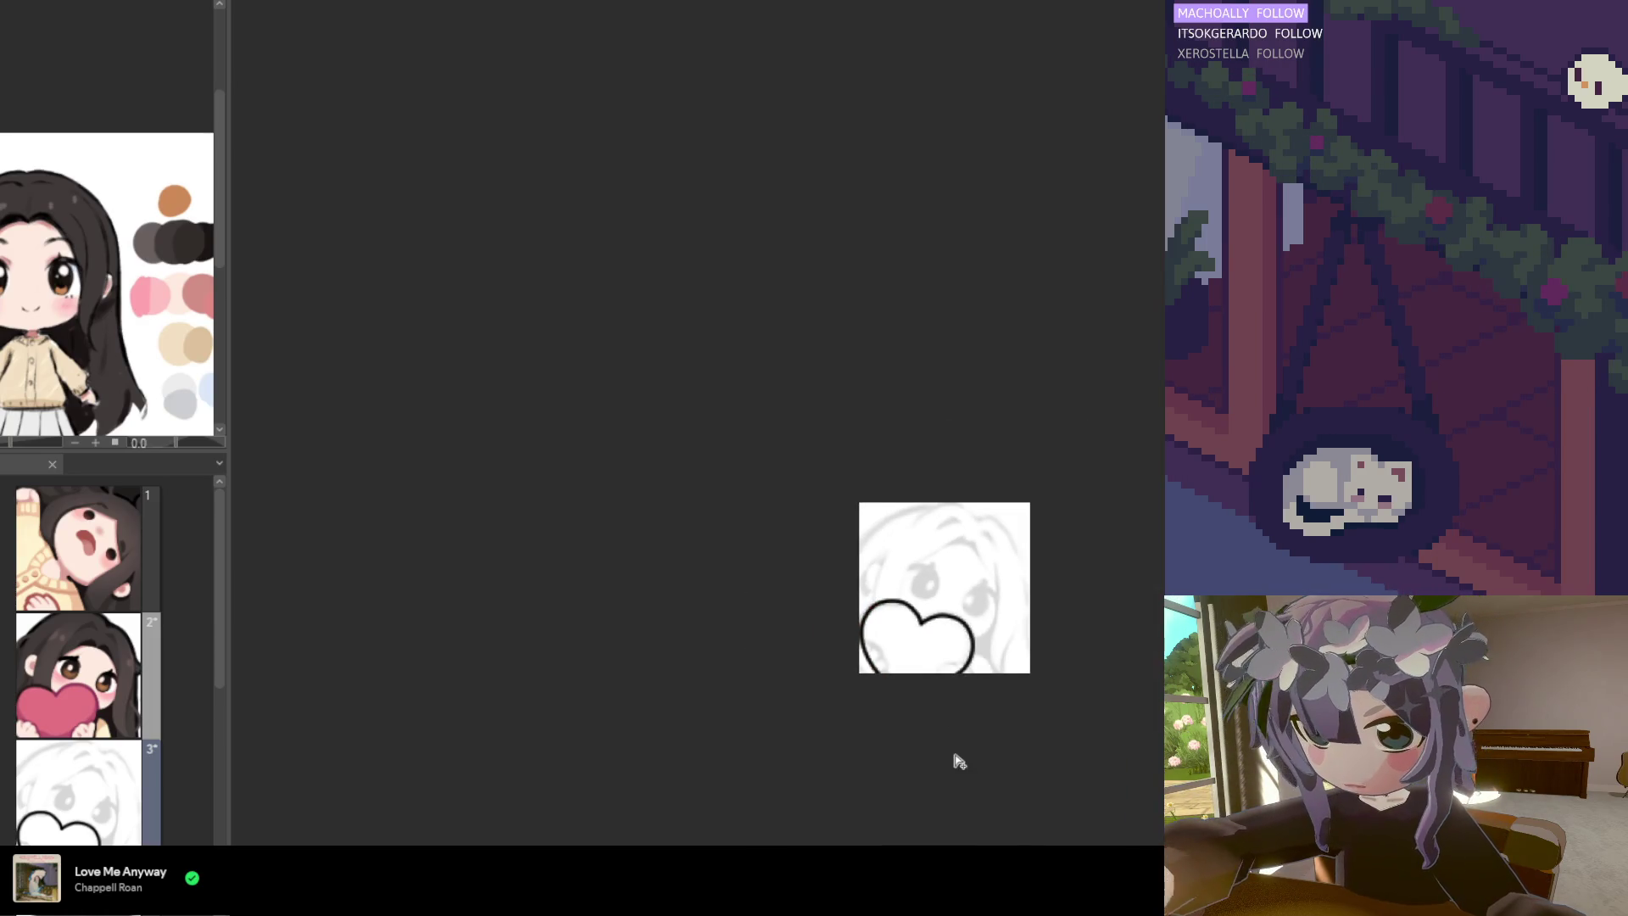
scroll(957, 755, "down", 1)
scroll(967, 715, "up", 3)
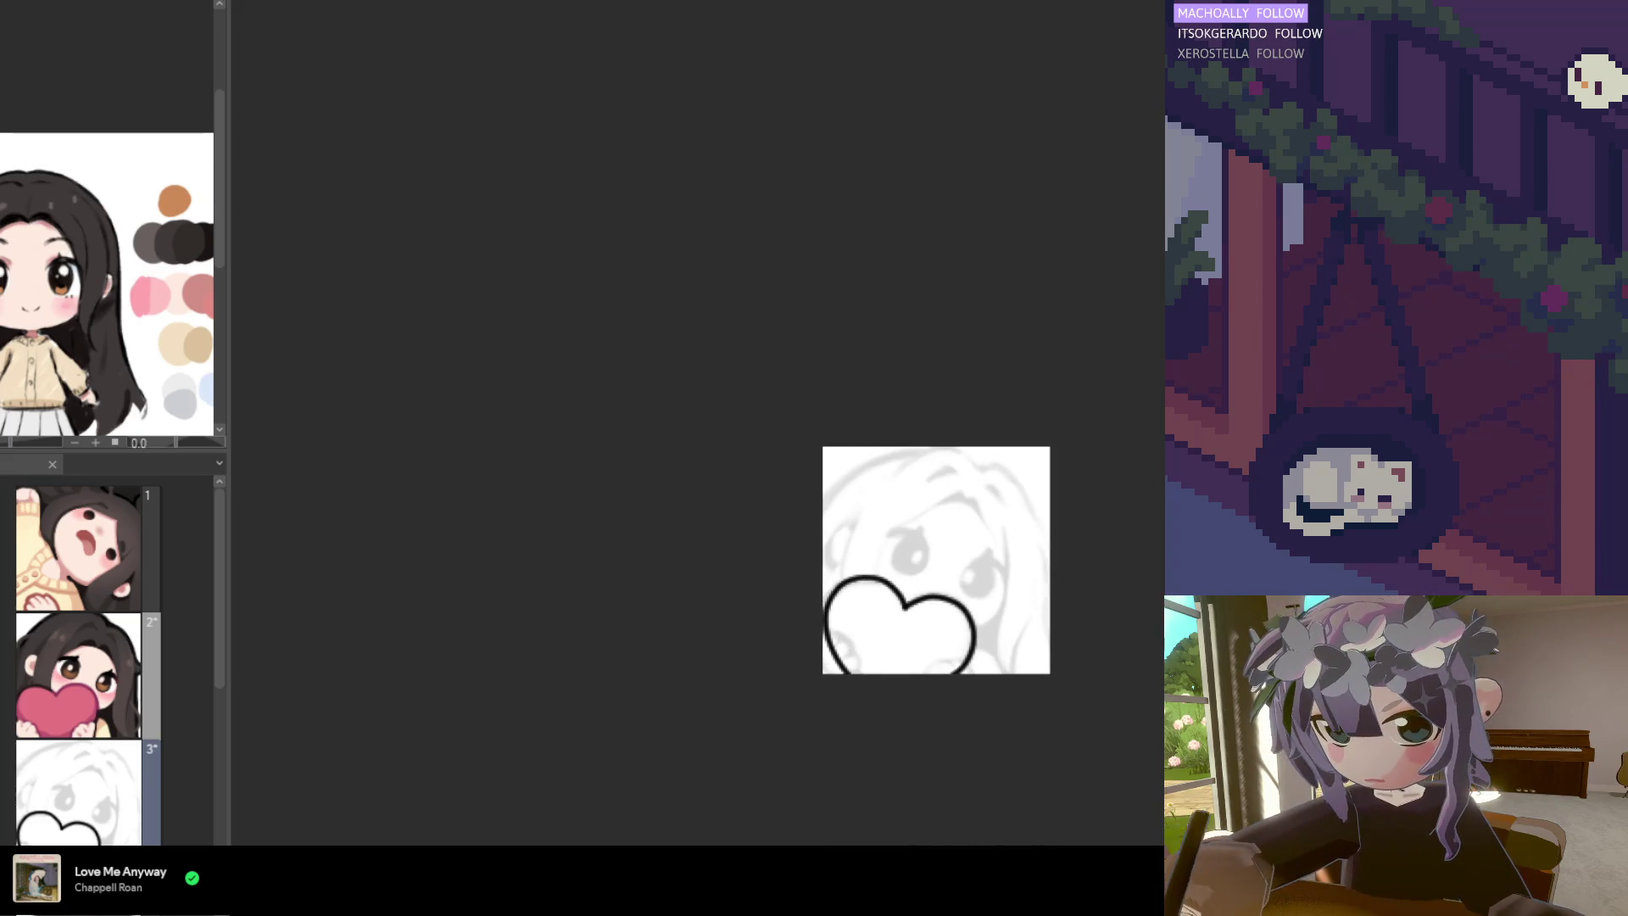
scroll(853, 510, "down", 1)
scroll(853, 511, "up", 2)
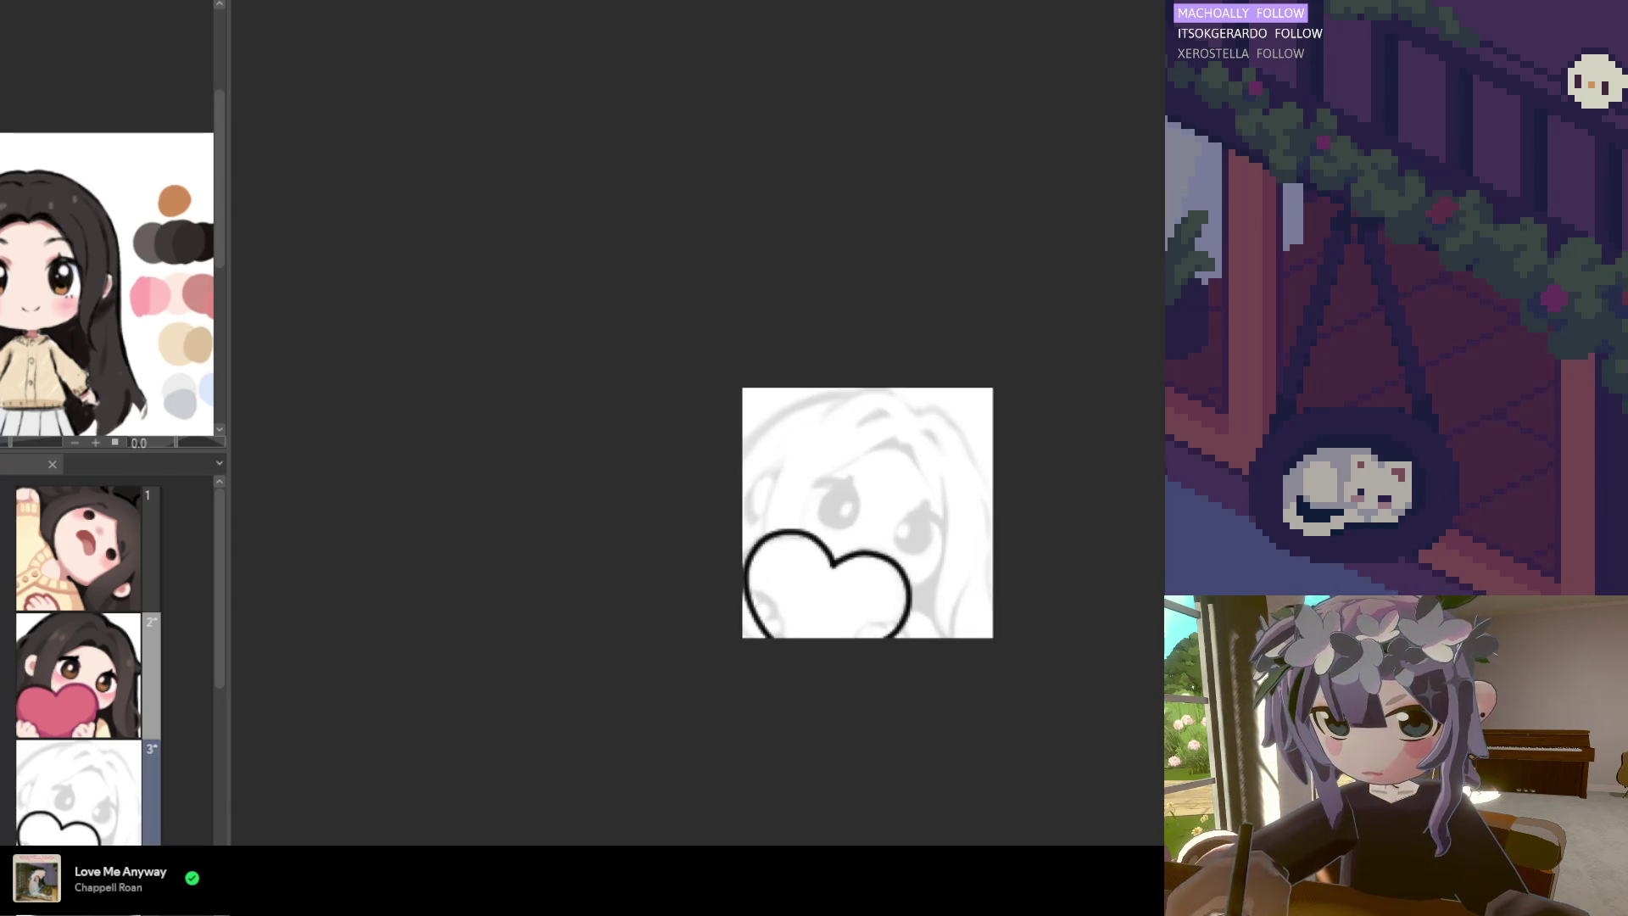
scroll(799, 503, "up", 2)
scroll(797, 517, "down", 1)
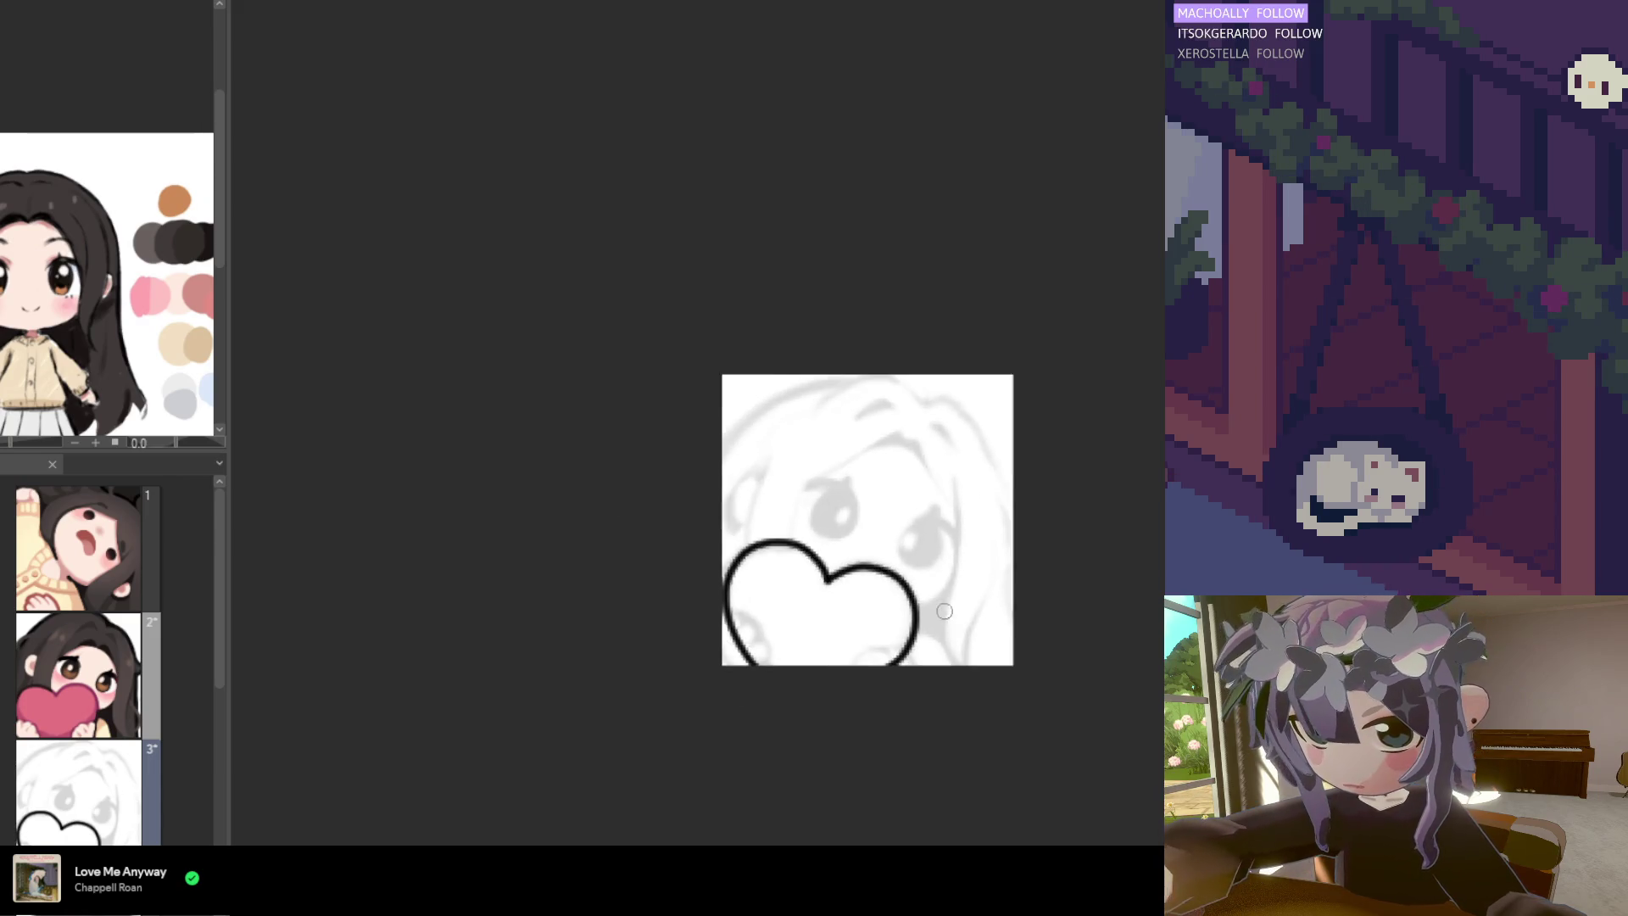
scroll(795, 535, "up", 1)
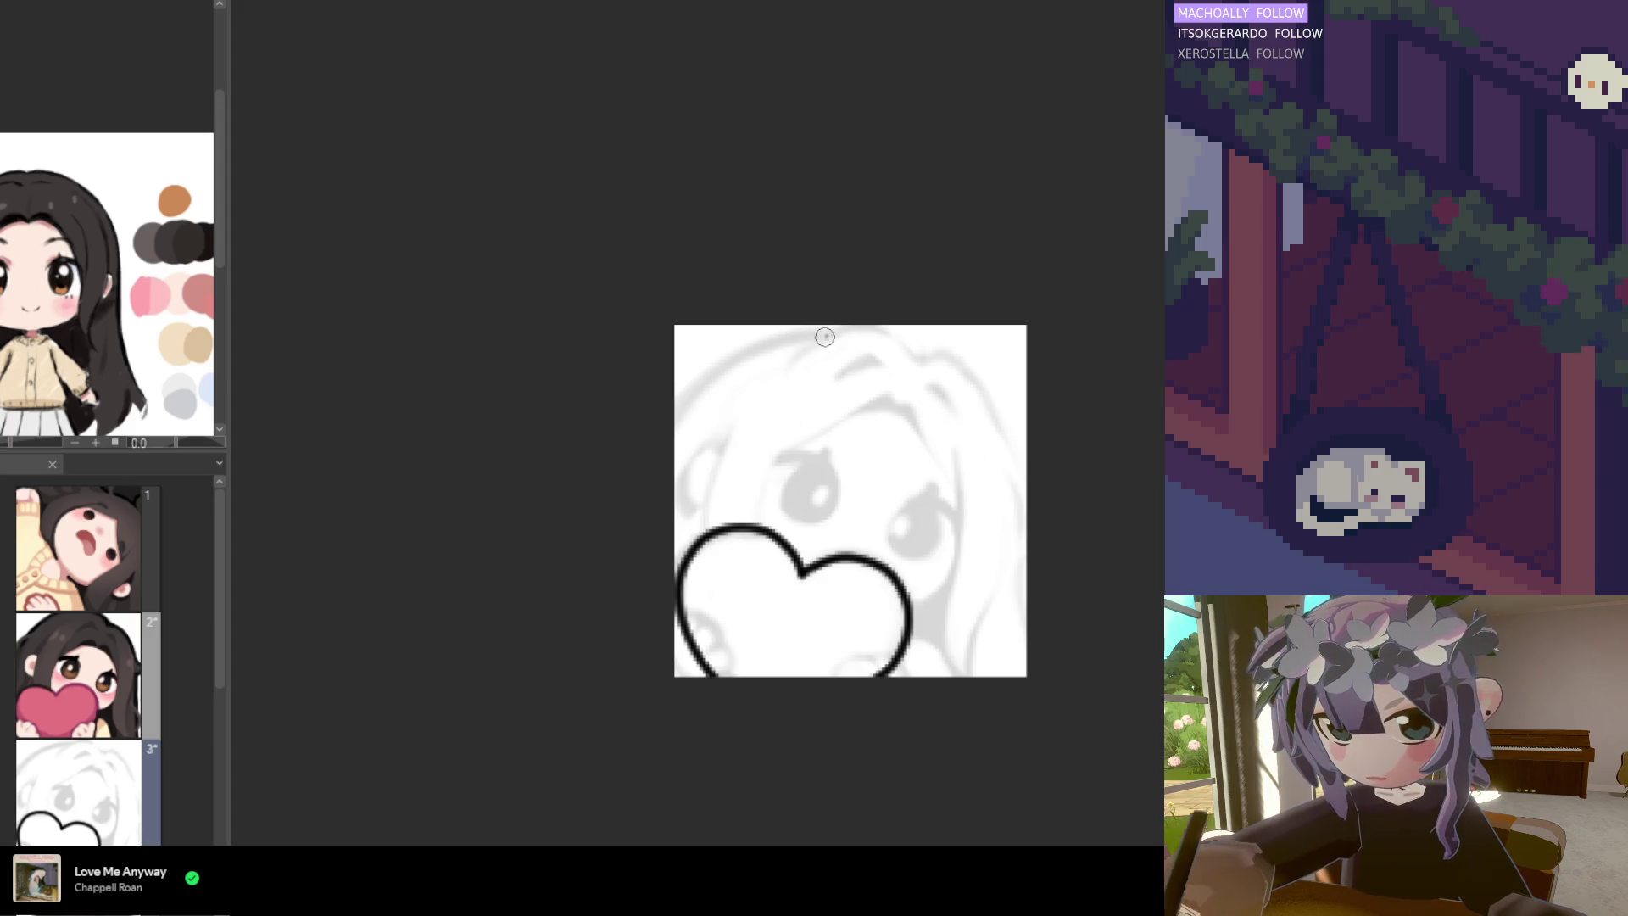
Ink the hair's outer arc from the top of the head down the left side, retrying until clean
left_click_drag(835, 331, 640, 472)
key("ctrl+z")
mouse_move(831, 335)
left_mouse_down()
mouse_move(752, 342)
mouse_move(664, 465)
left_mouse_up()
key("ctrl+z")
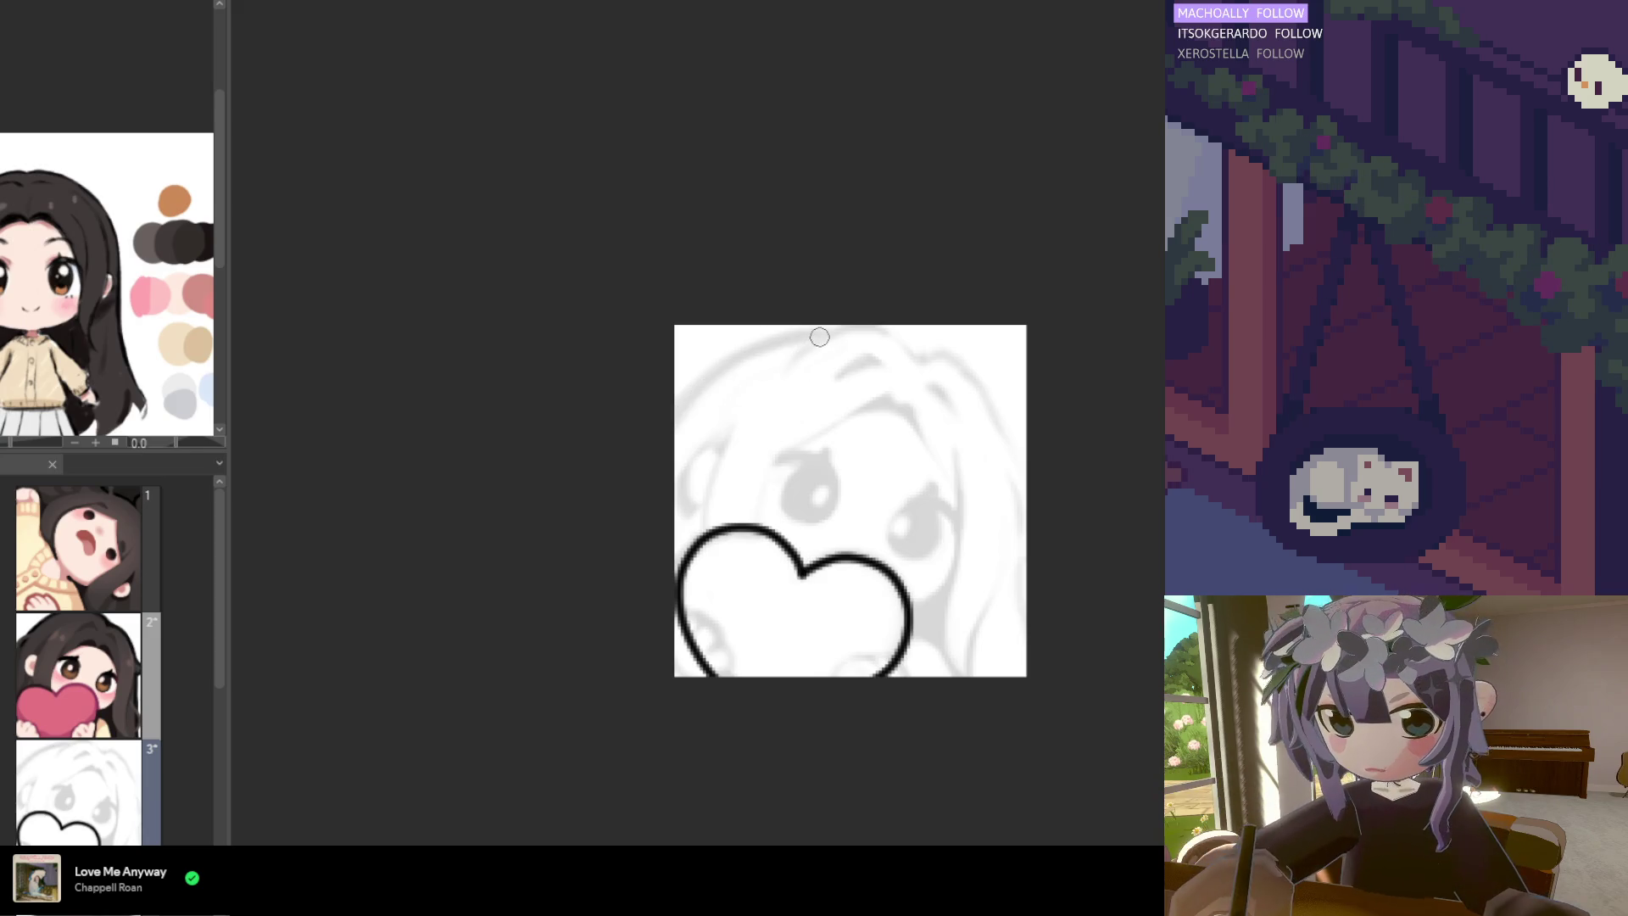
left_click_drag(798, 336, 654, 475)
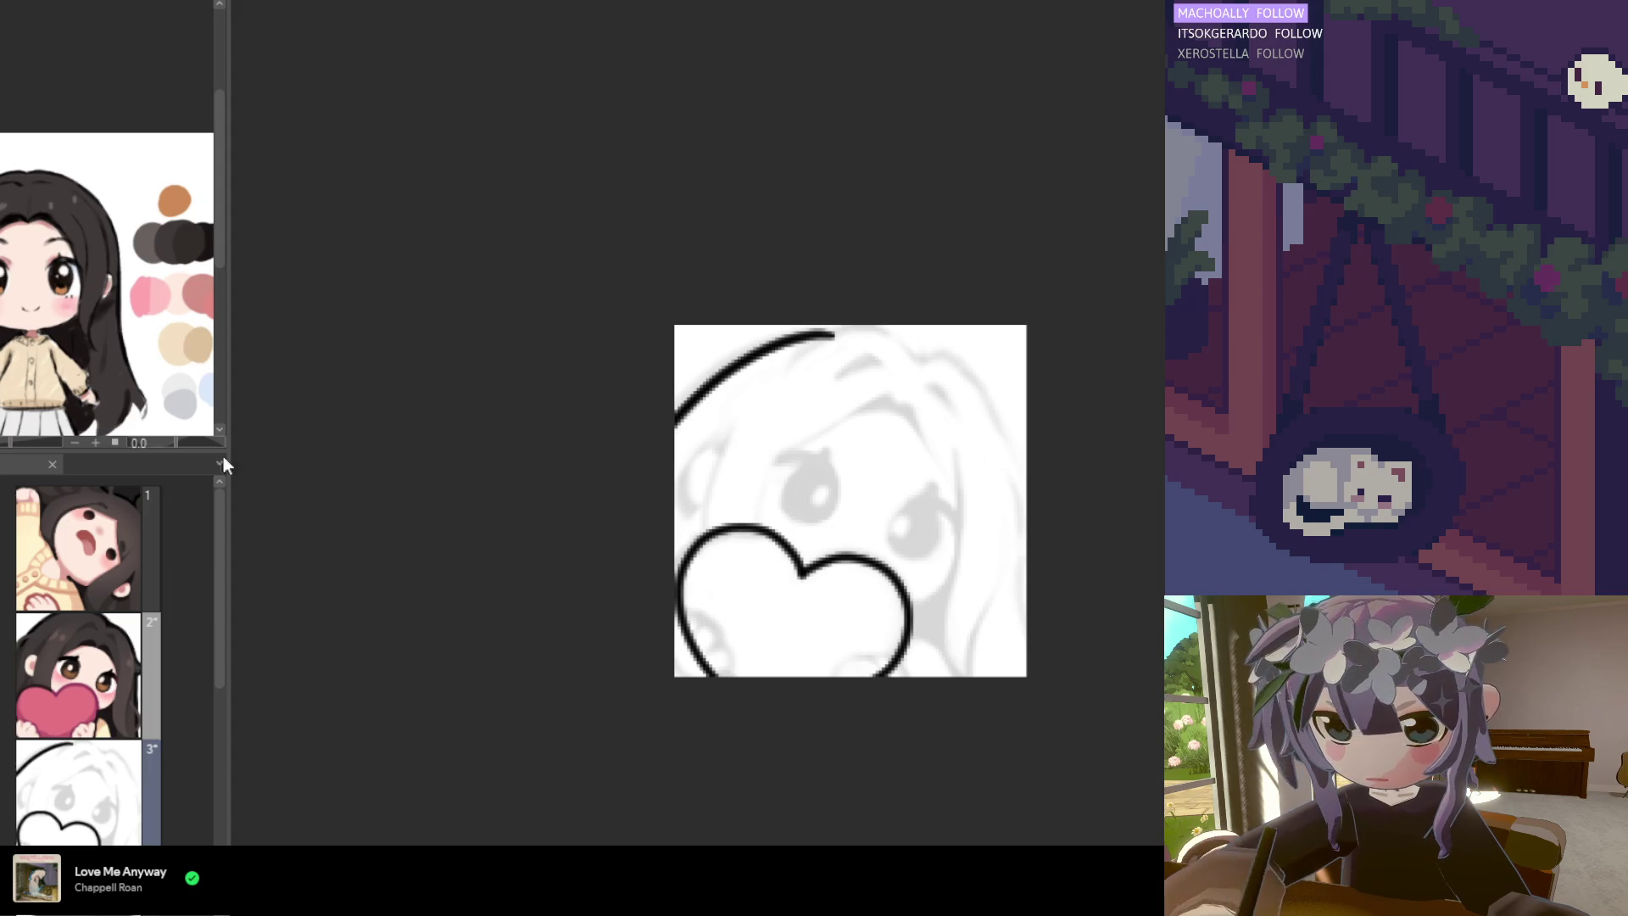
left_click(772, 346)
key("p")
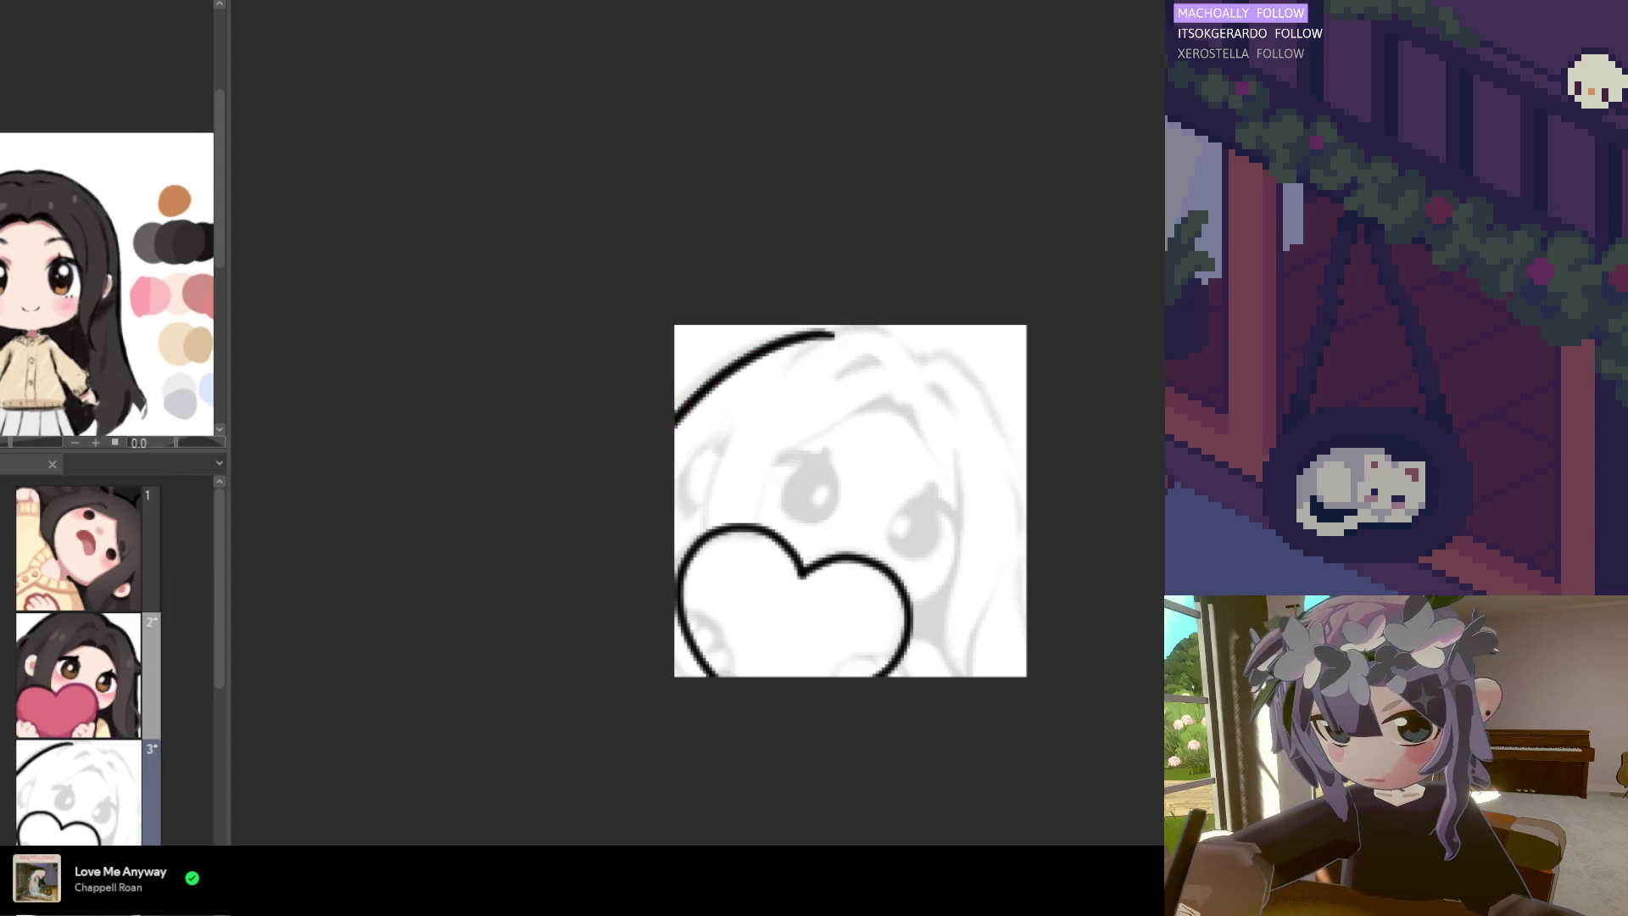
key("ctrl+z")
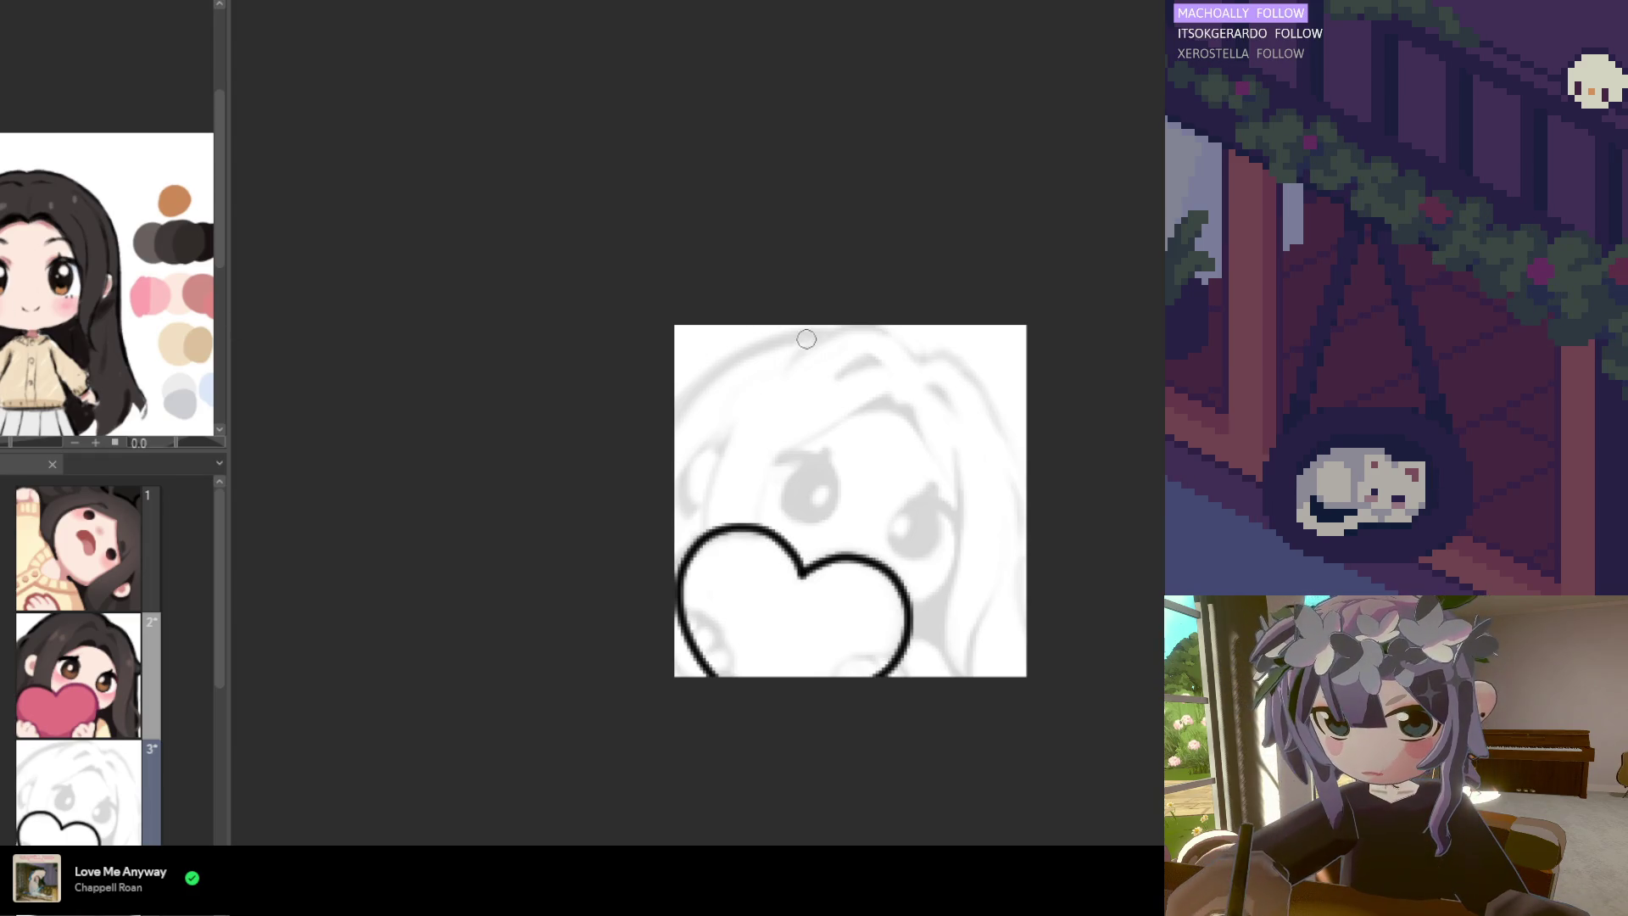
left_click_drag(831, 334, 634, 465)
key("ctrl+z")
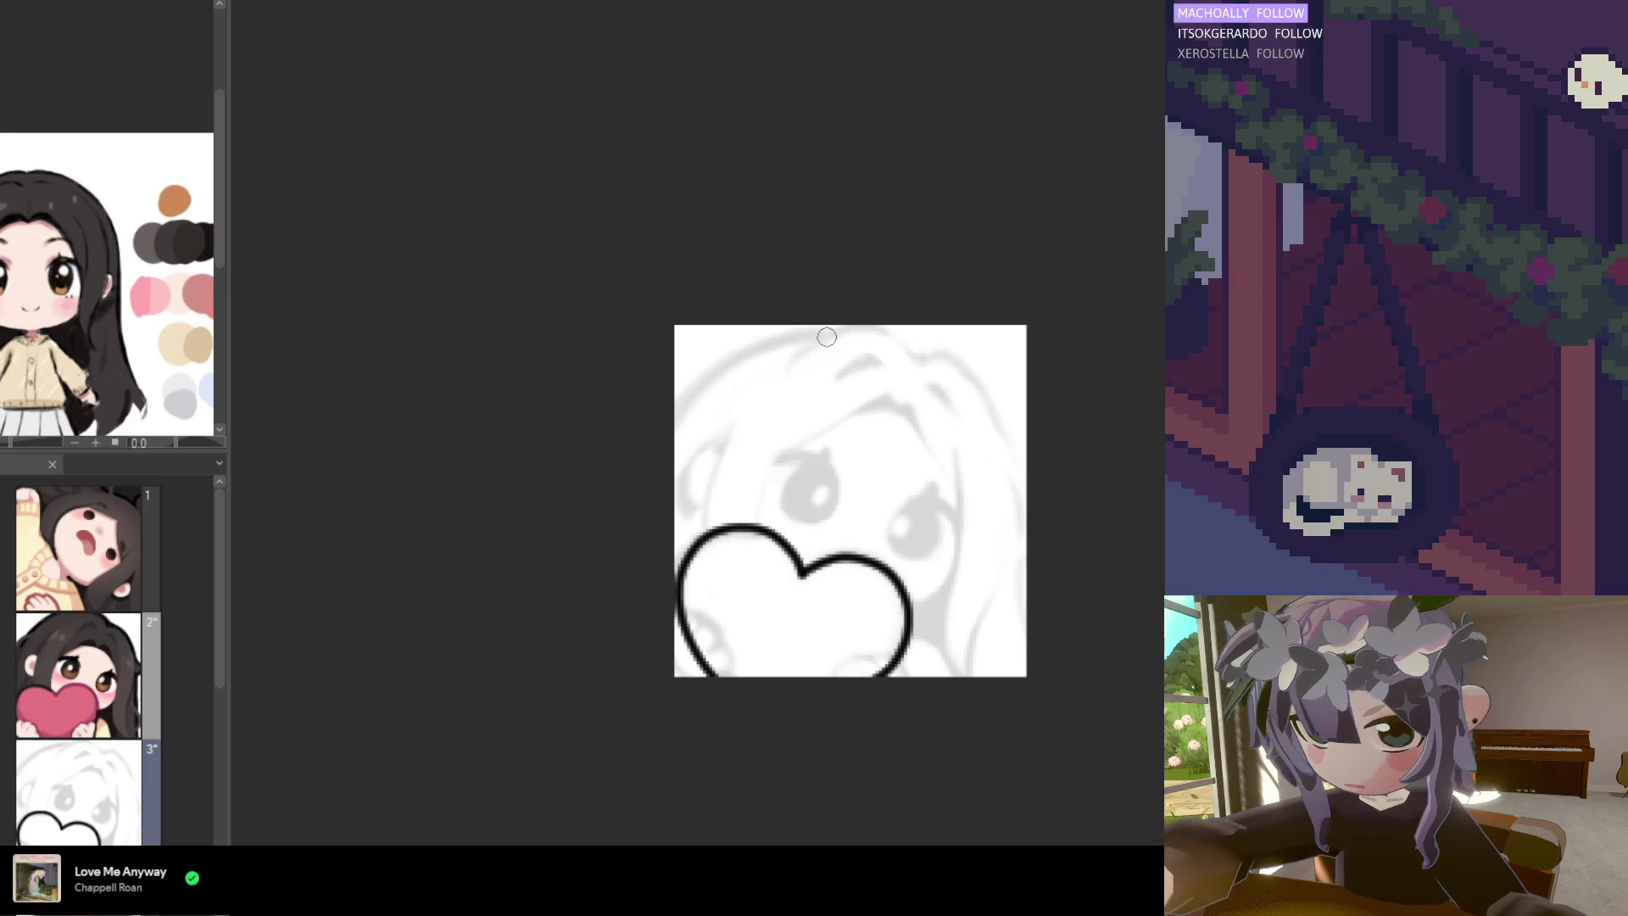
left_click_drag(805, 333, 647, 487)
key("ctrl+z")
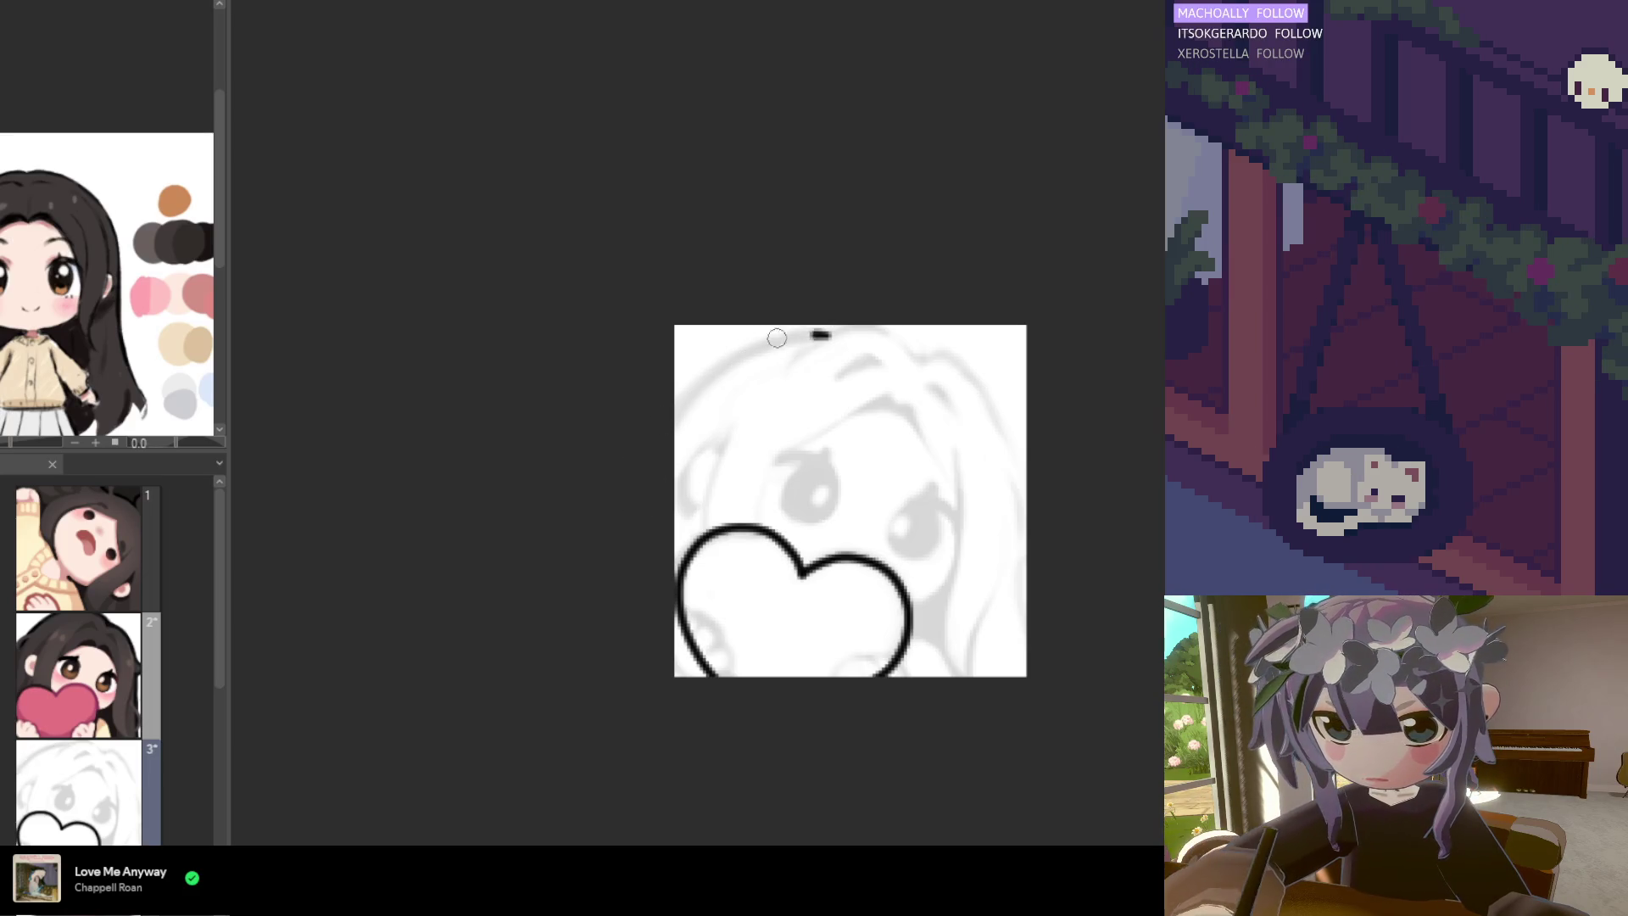
left_click_drag(777, 337, 640, 495)
key("ctrl+z")
left_click_drag(827, 335, 647, 505)
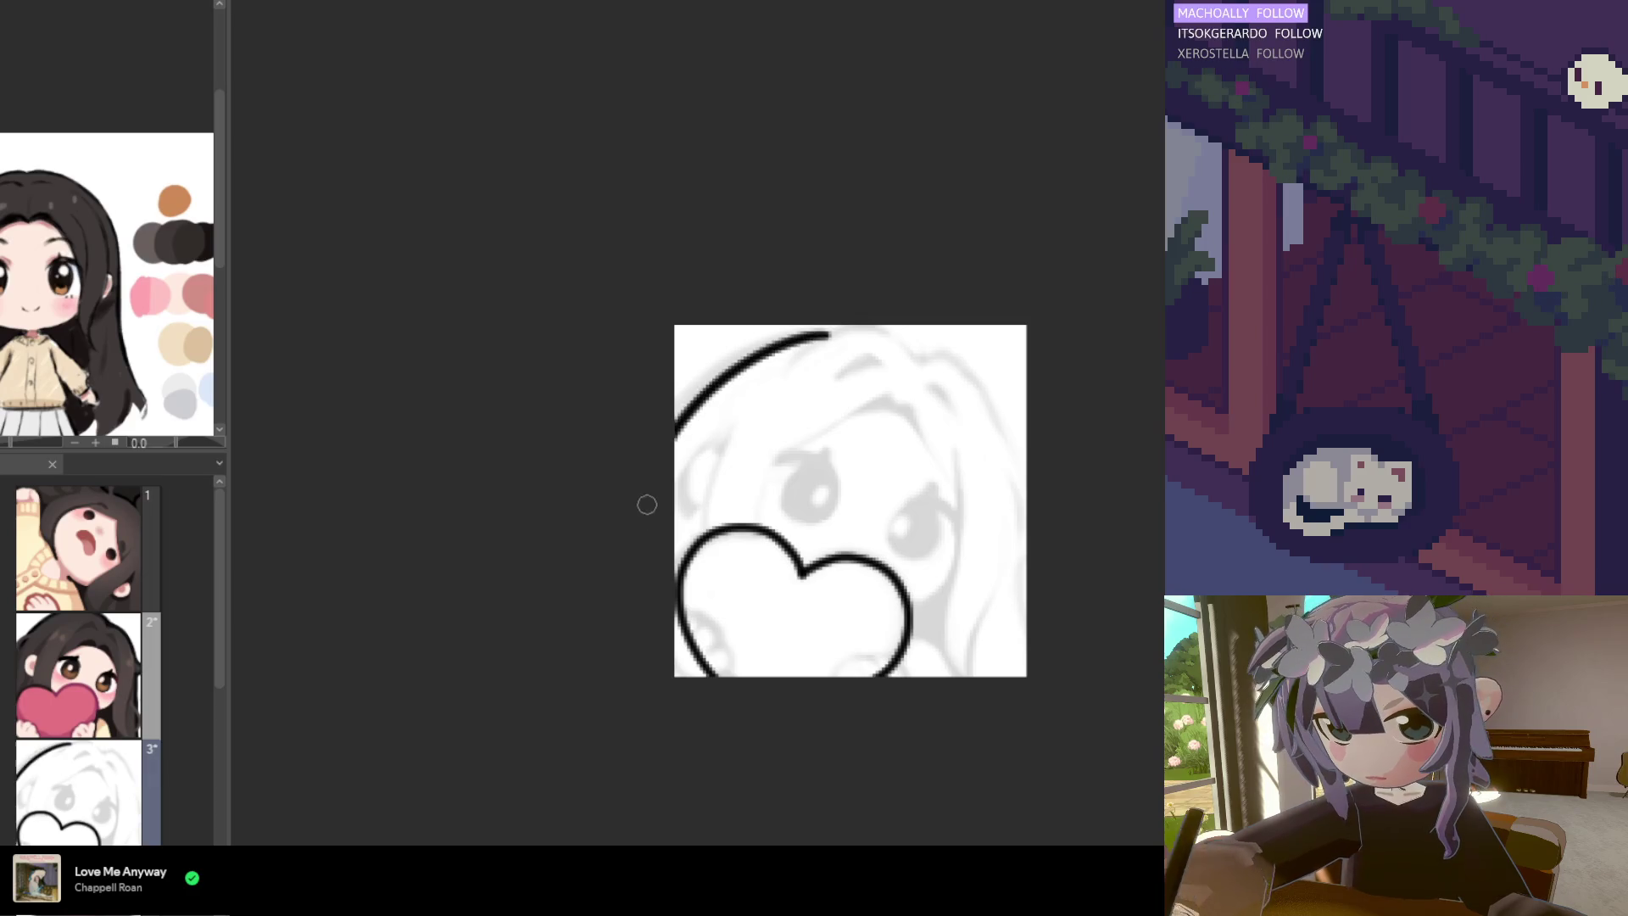
key("ctrl+z")
left_click_drag(821, 334, 620, 521)
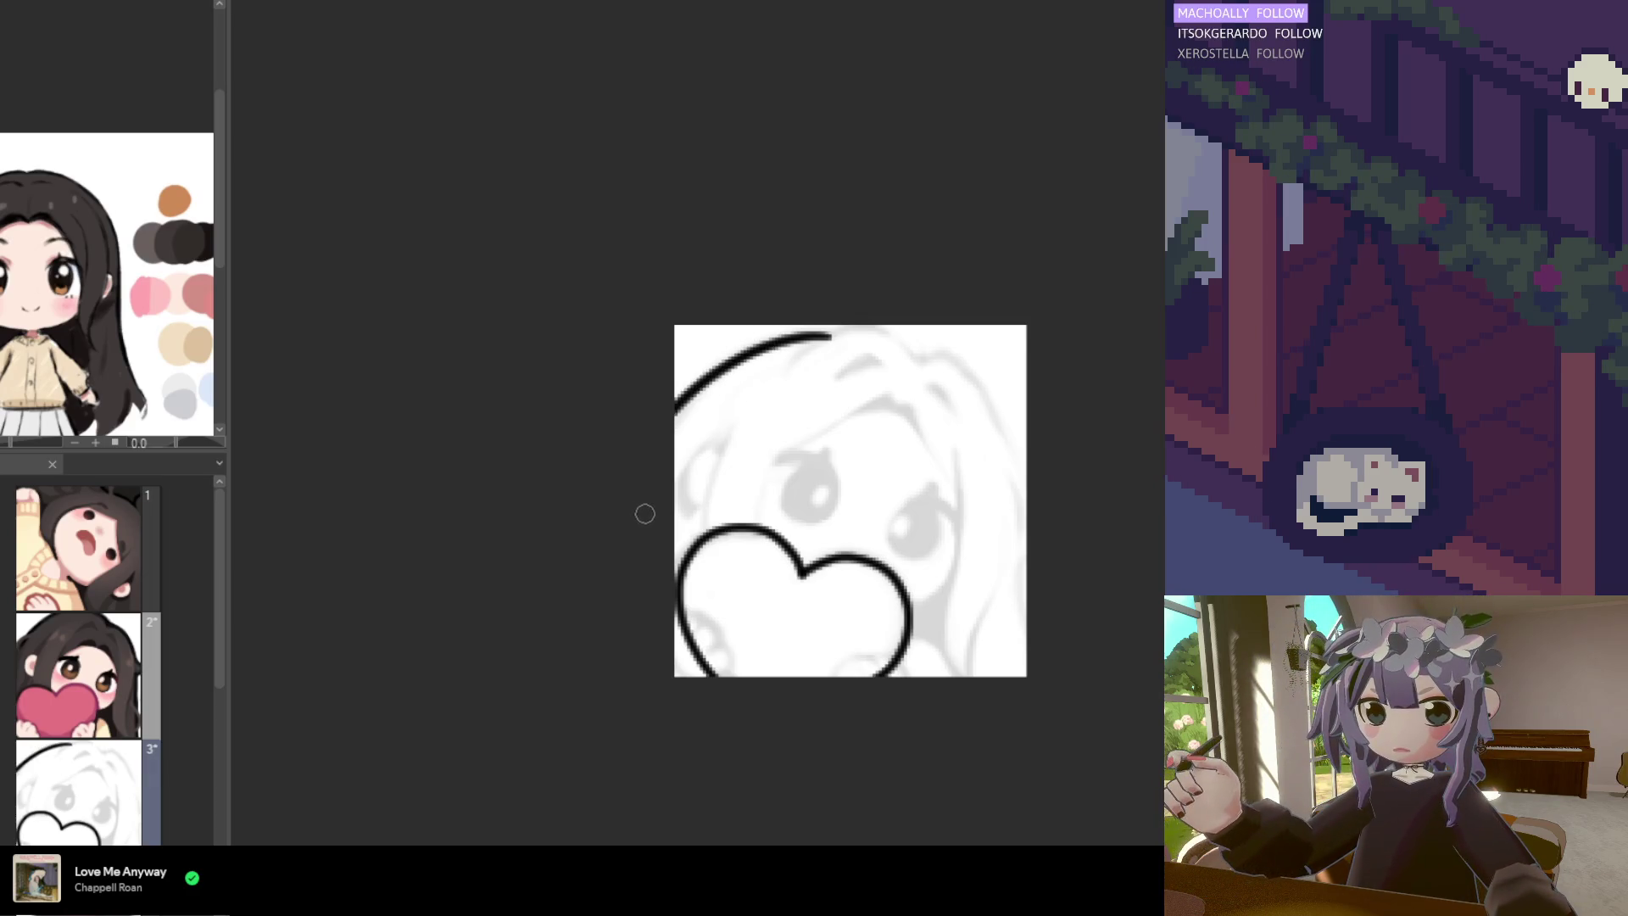
key("ctrl+z")
left_click_drag(832, 336, 643, 515)
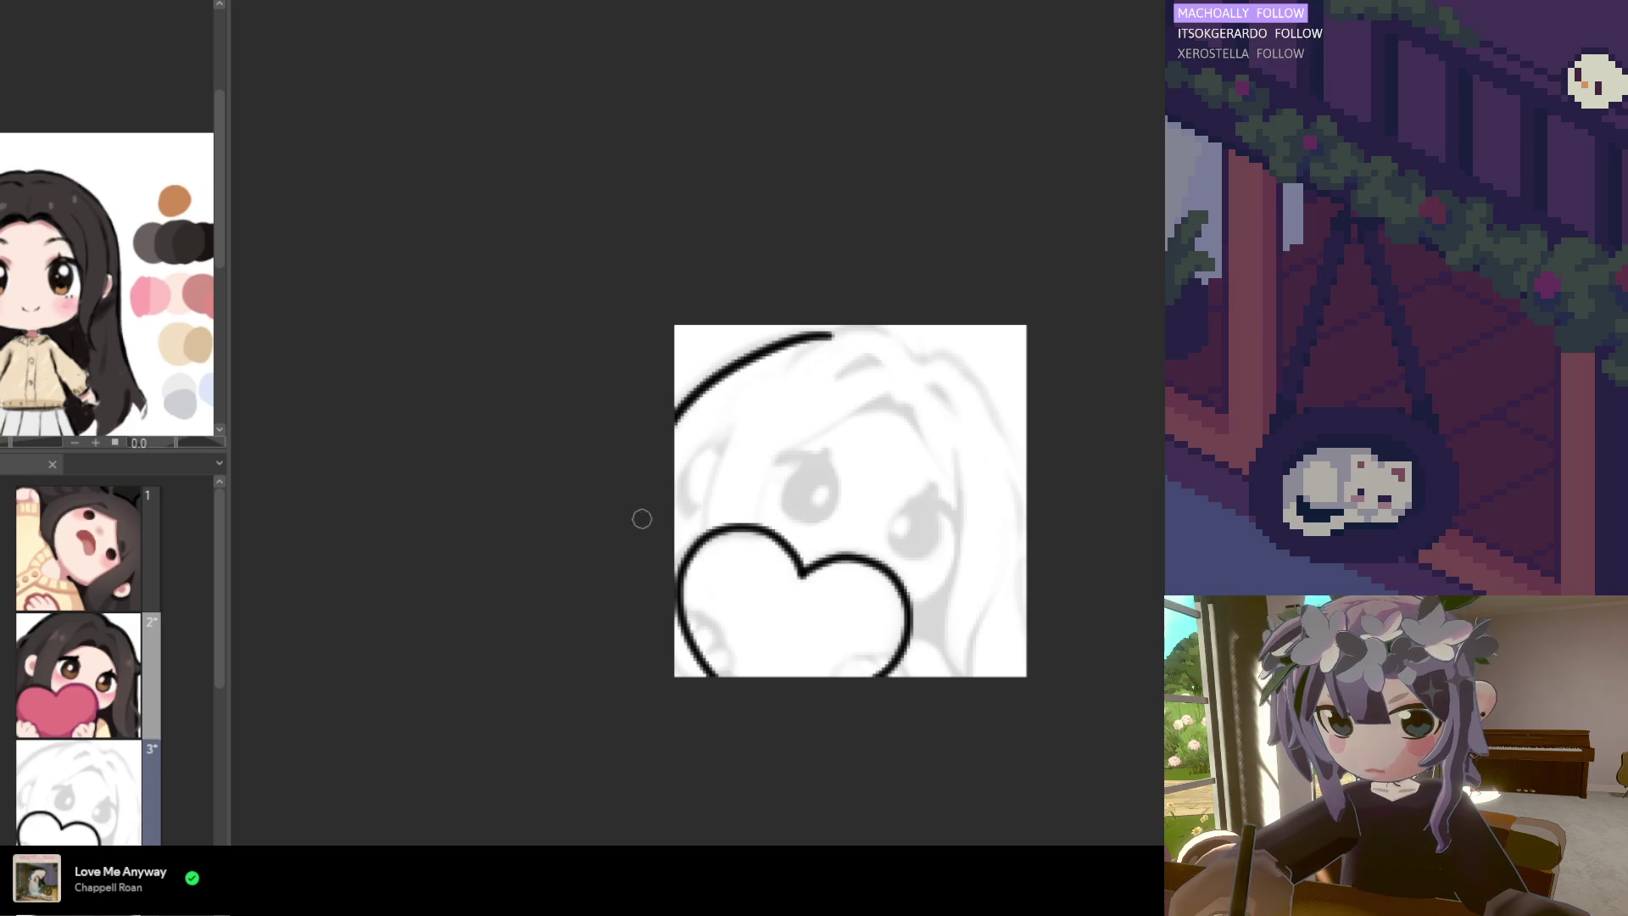
key("ctrl+z")
mouse_move(827, 335)
left_mouse_down()
mouse_move(680, 398)
mouse_move(643, 513)
left_mouse_up()
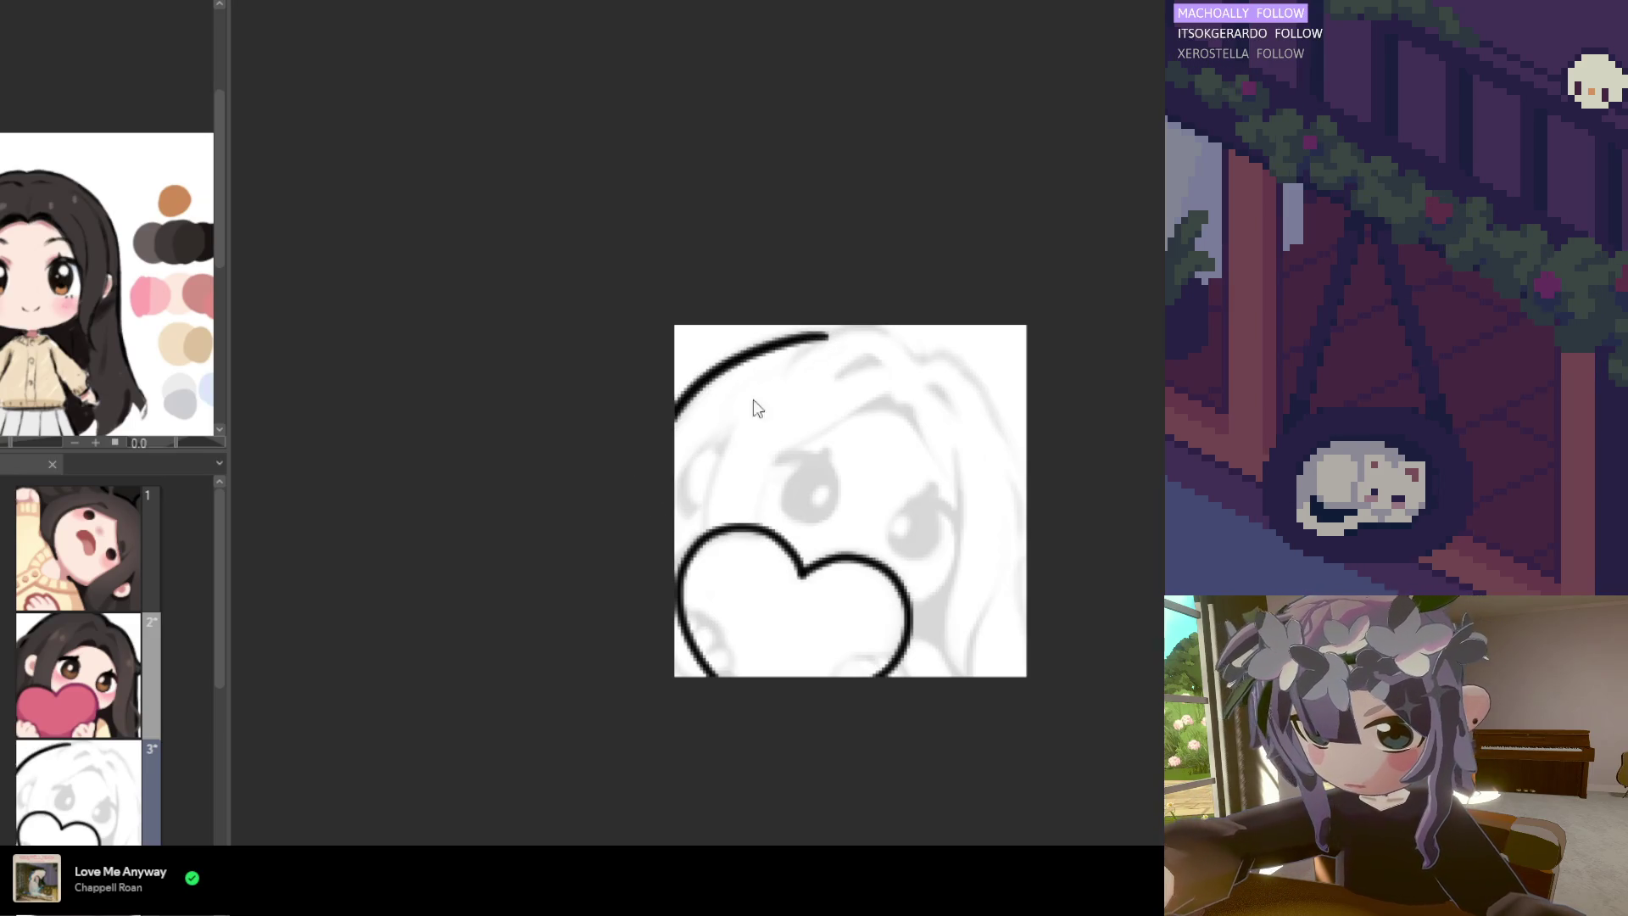
key("ctrl+z")
left_click_drag(826, 335, 654, 511)
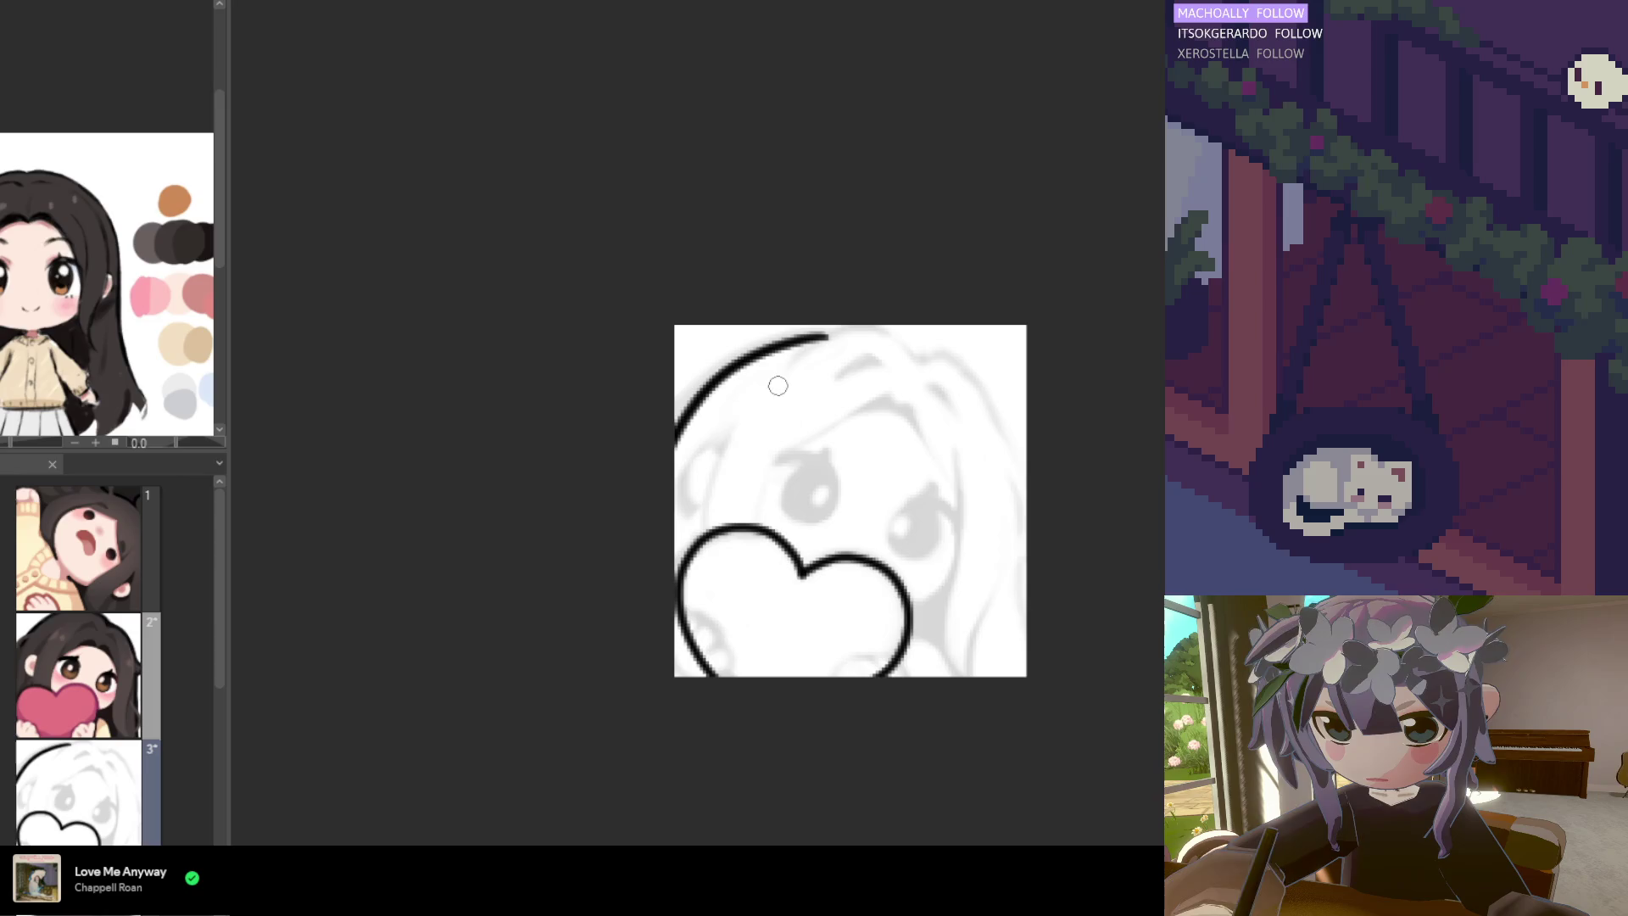
key("ctrl+z")
left_click_drag(822, 332, 611, 561)
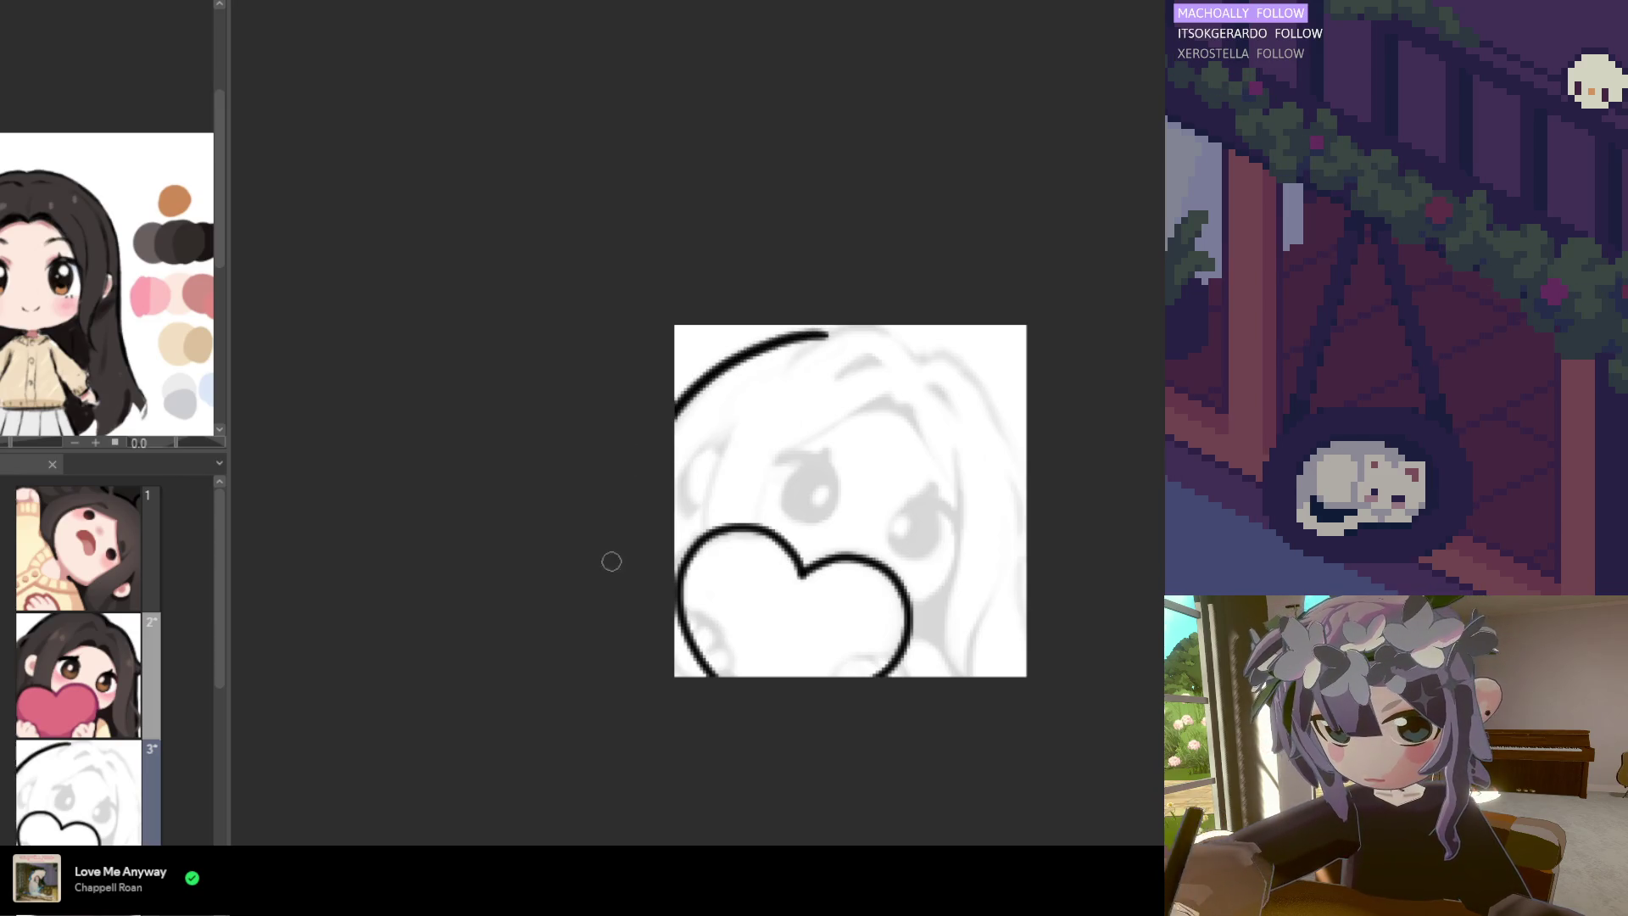
key("ctrl+z")
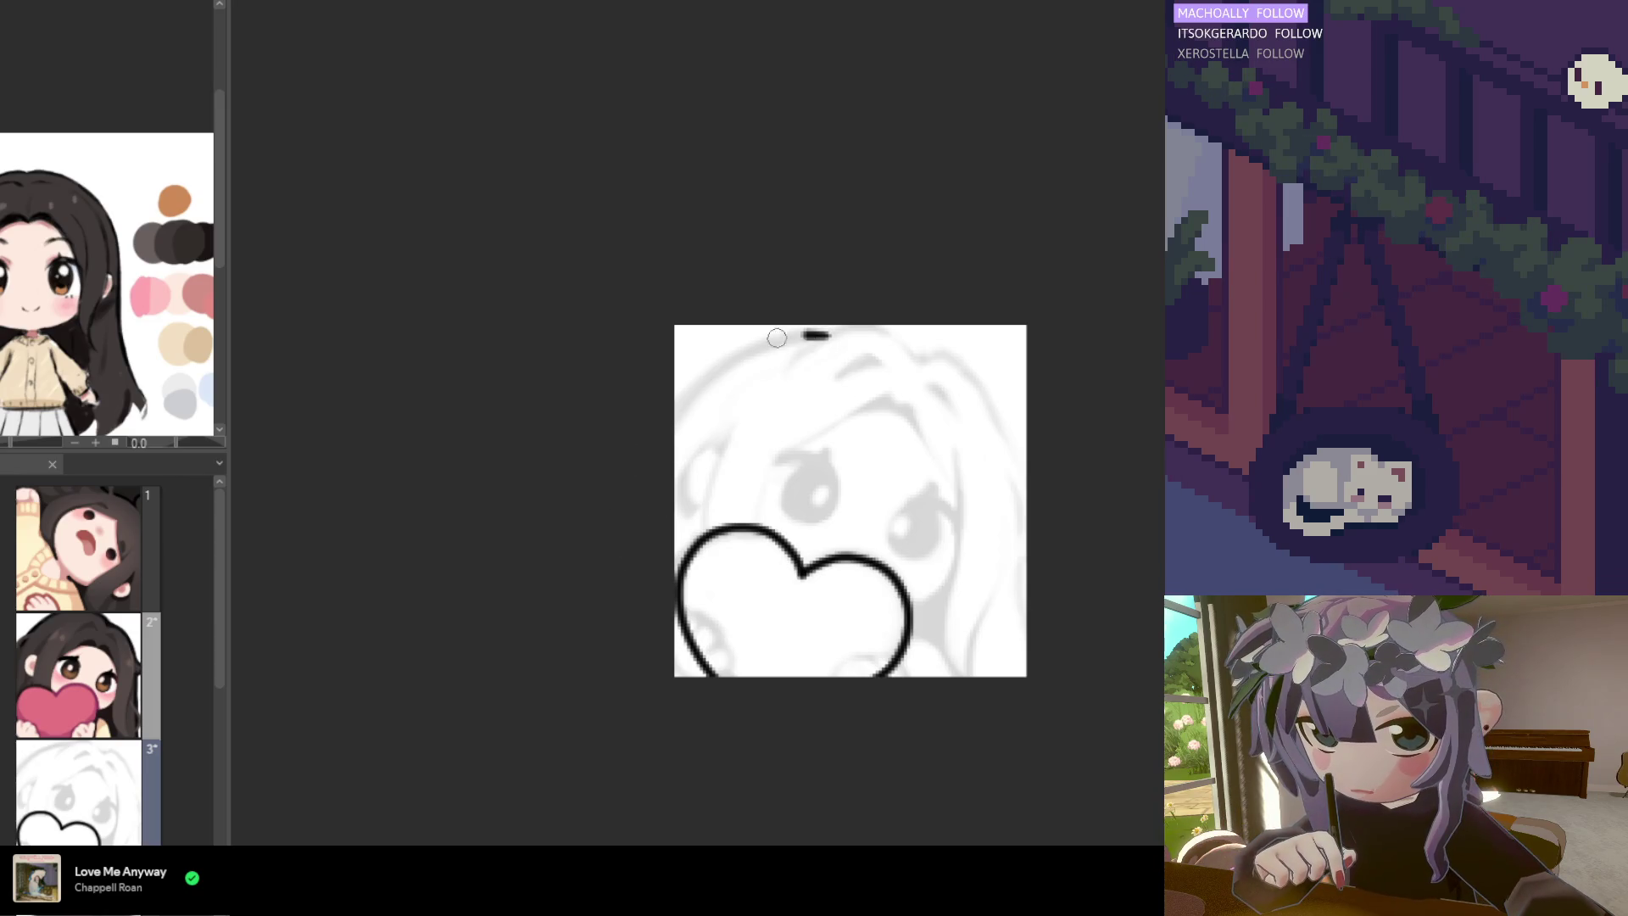
left_click_drag(777, 337, 623, 535)
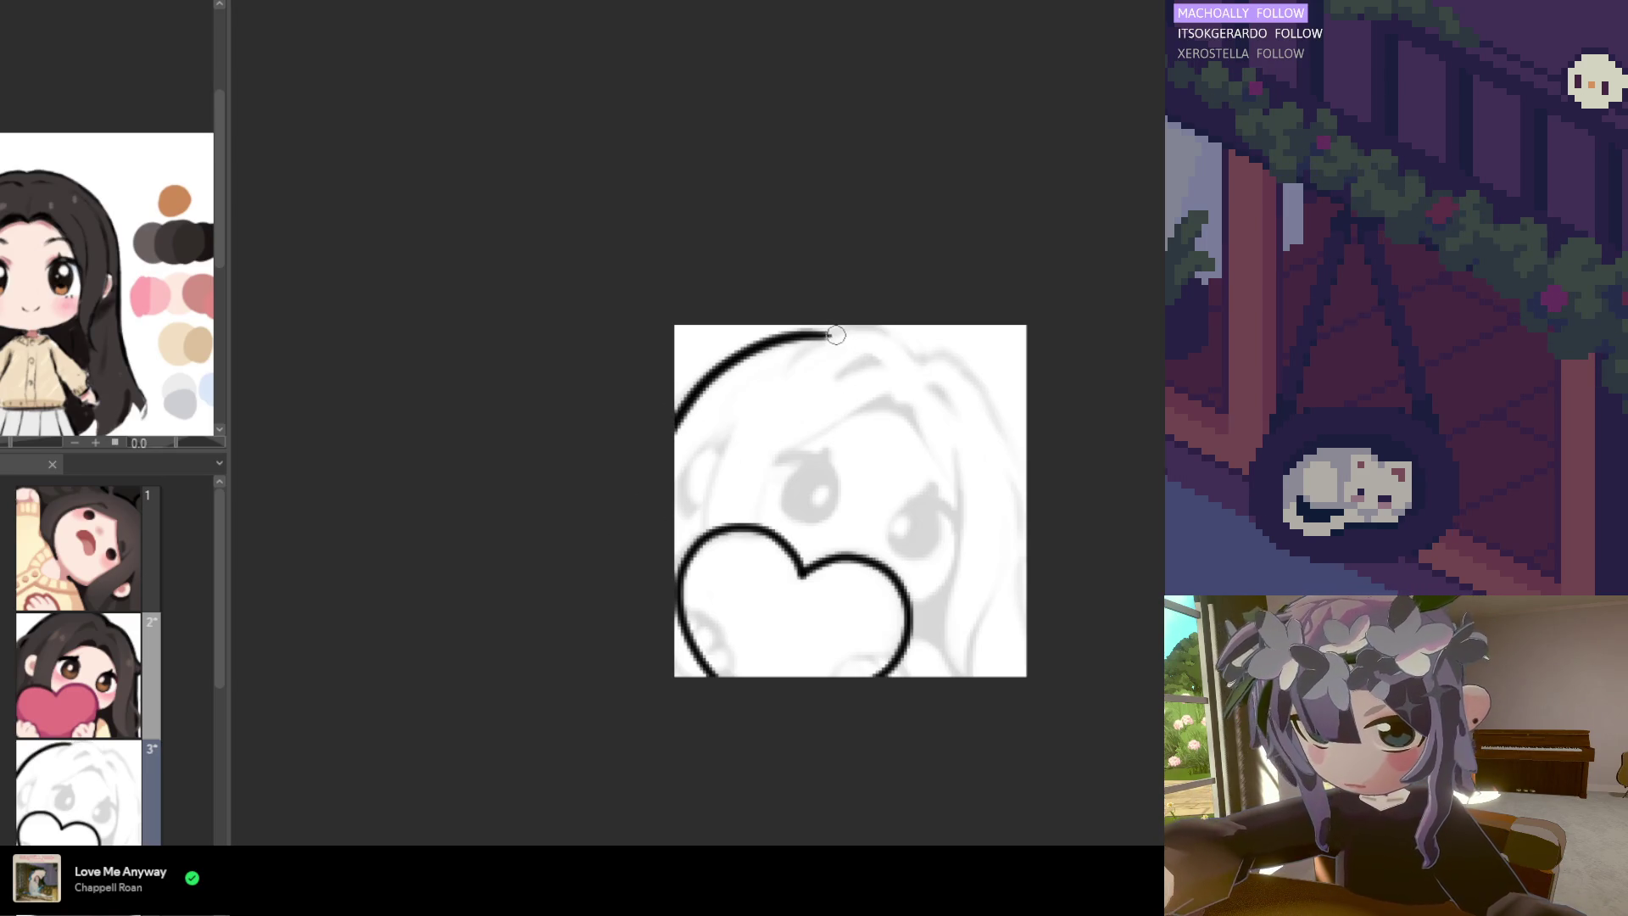
Extend the hair line across the top of the head and down its right side
mouse_move(893, 339)
left_mouse_down()
mouse_move(880, 352)
mouse_move(841, 331)
mouse_move(873, 327)
mouse_move(919, 357)
mouse_move(1028, 509)
left_mouse_up()
key("ctrl+z")
key("ctrl+z")
key("ctrl+z")
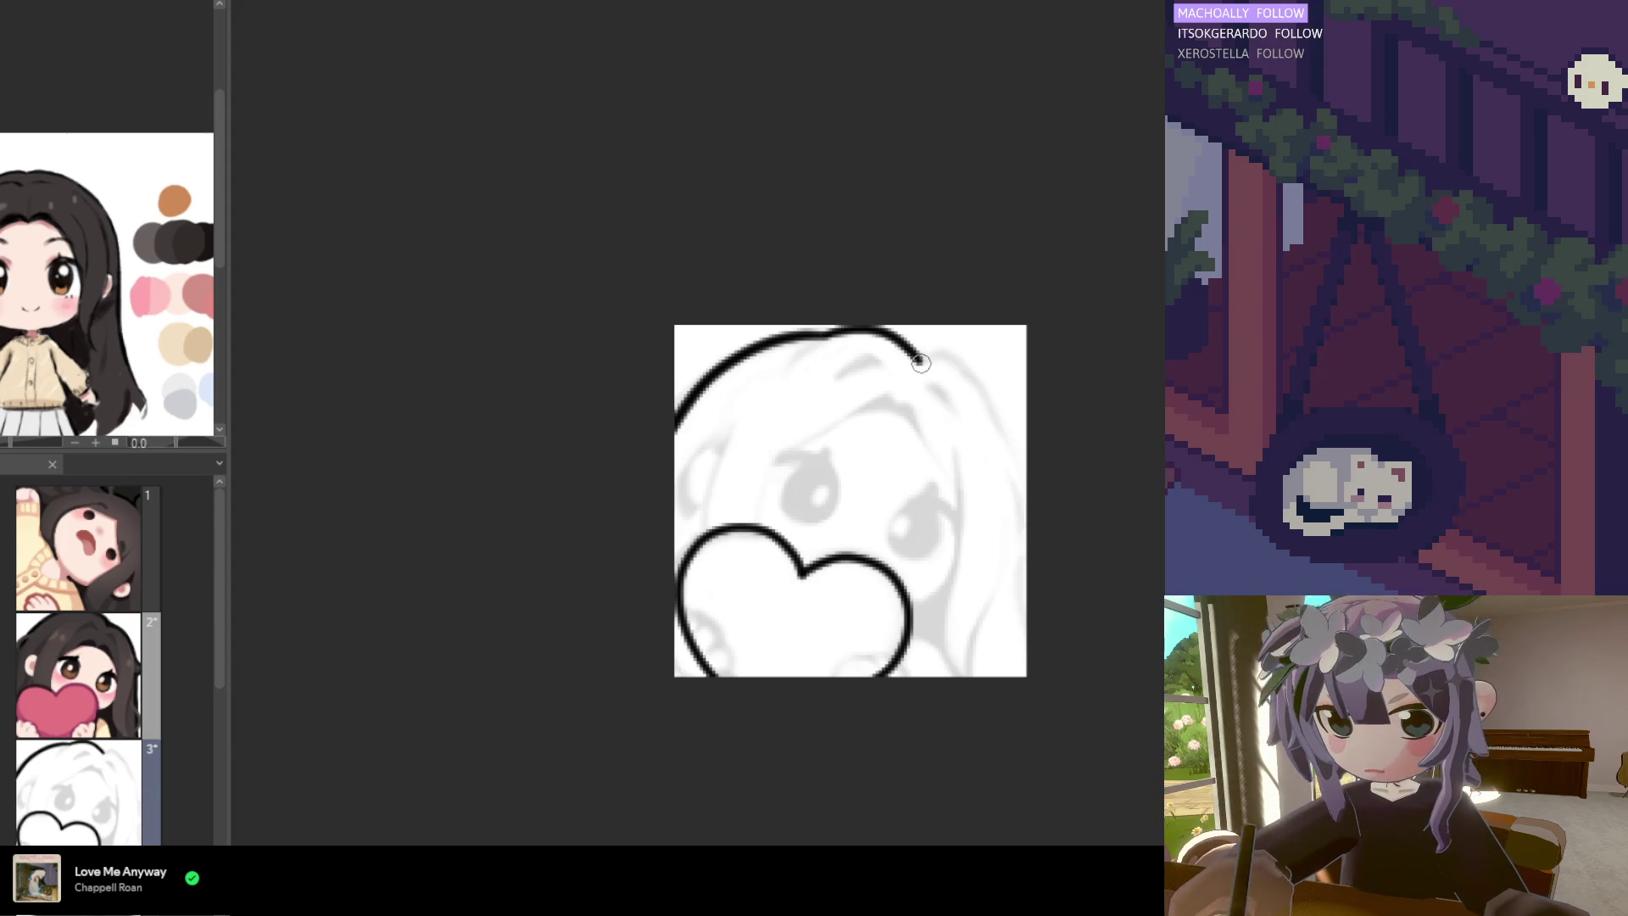
mouse_move(918, 358)
left_mouse_down()
mouse_move(963, 371)
mouse_move(1028, 509)
left_mouse_up()
key("ctrl+z")
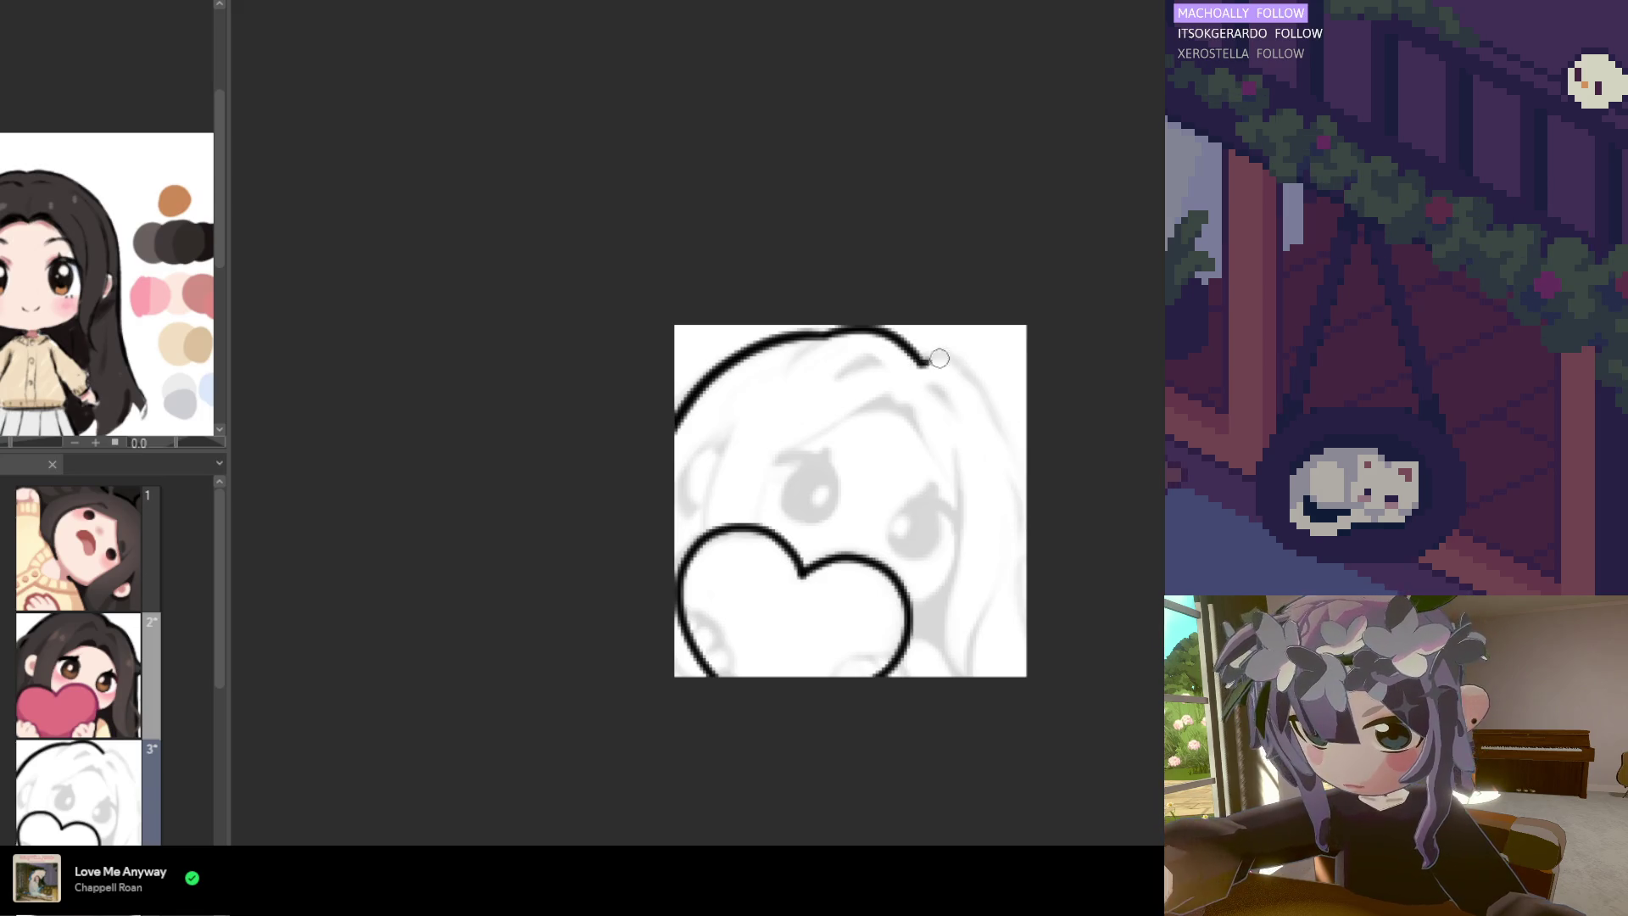
mouse_move(923, 363)
left_mouse_down()
mouse_move(1012, 461)
mouse_move(994, 648)
left_mouse_up()
key("ctrl+z")
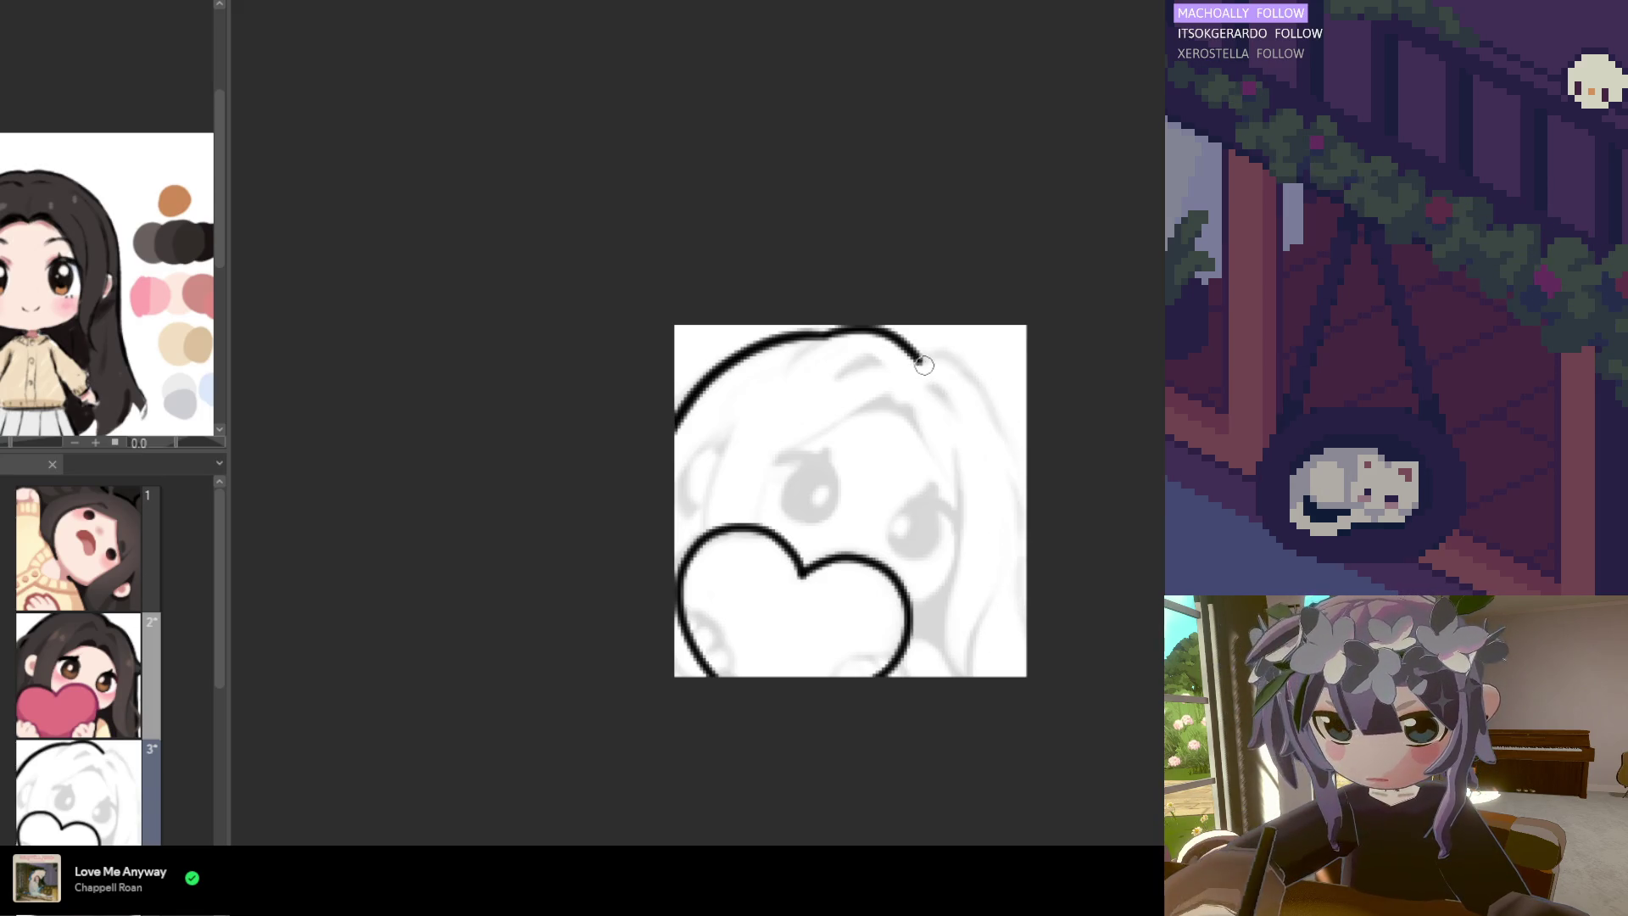
left_click_drag(998, 416, 1006, 458)
key("ctrl+z")
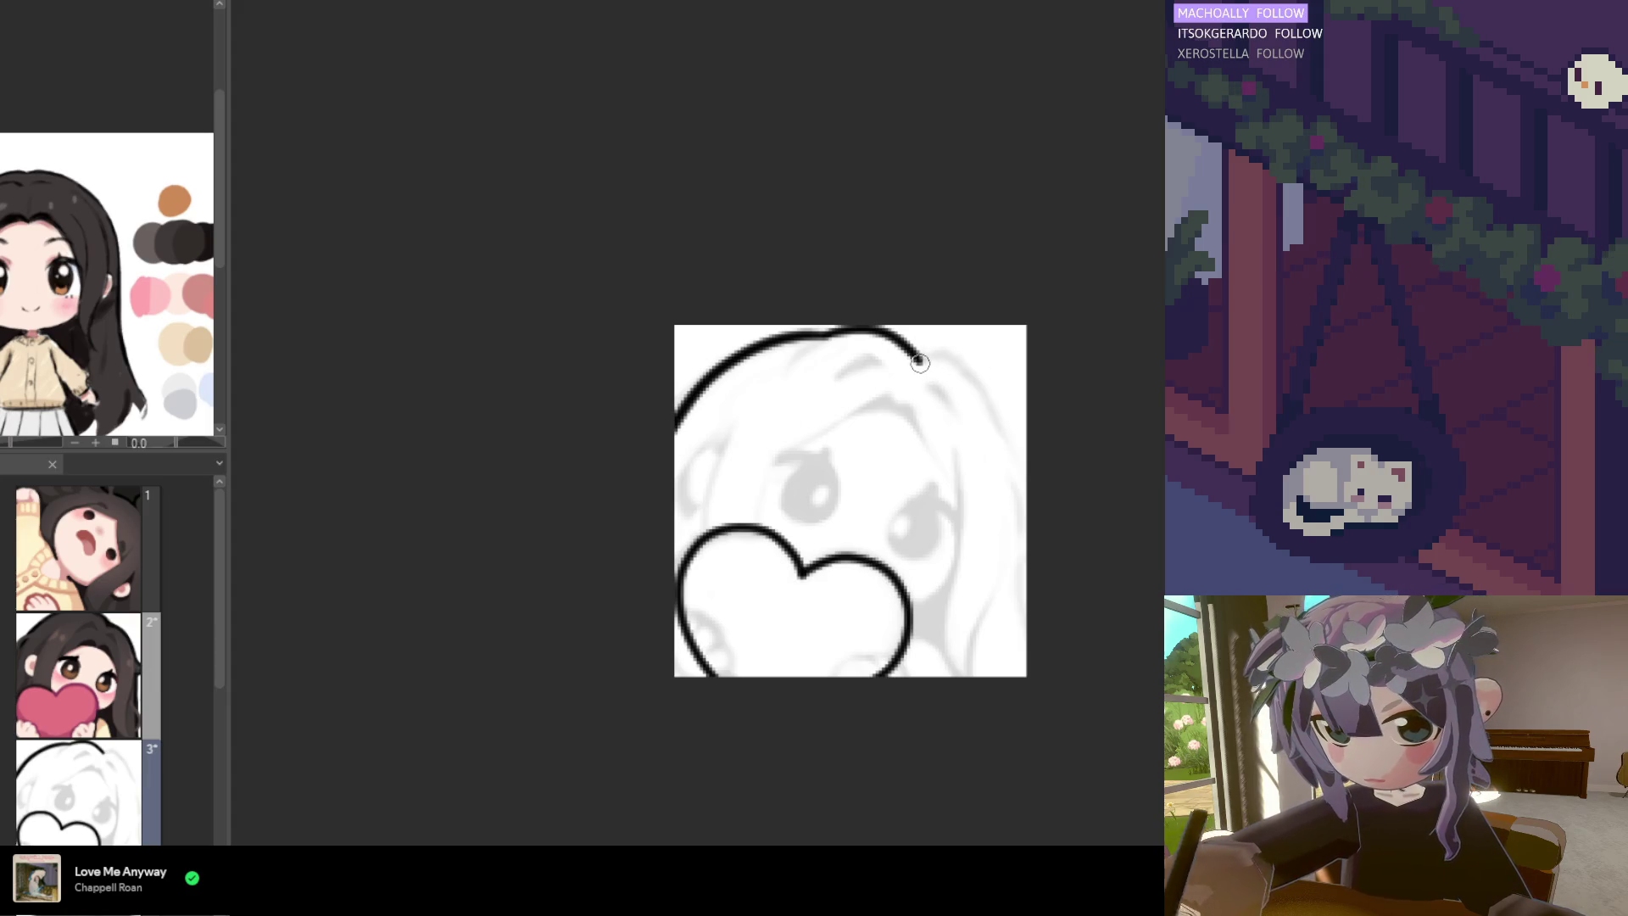
left_click_drag(937, 356, 997, 426)
key("ctrl+z")
mouse_move(920, 363)
left_mouse_down()
mouse_move(988, 386)
mouse_move(1014, 559)
mouse_move(975, 623)
left_mouse_up()
key("ctrl+z")
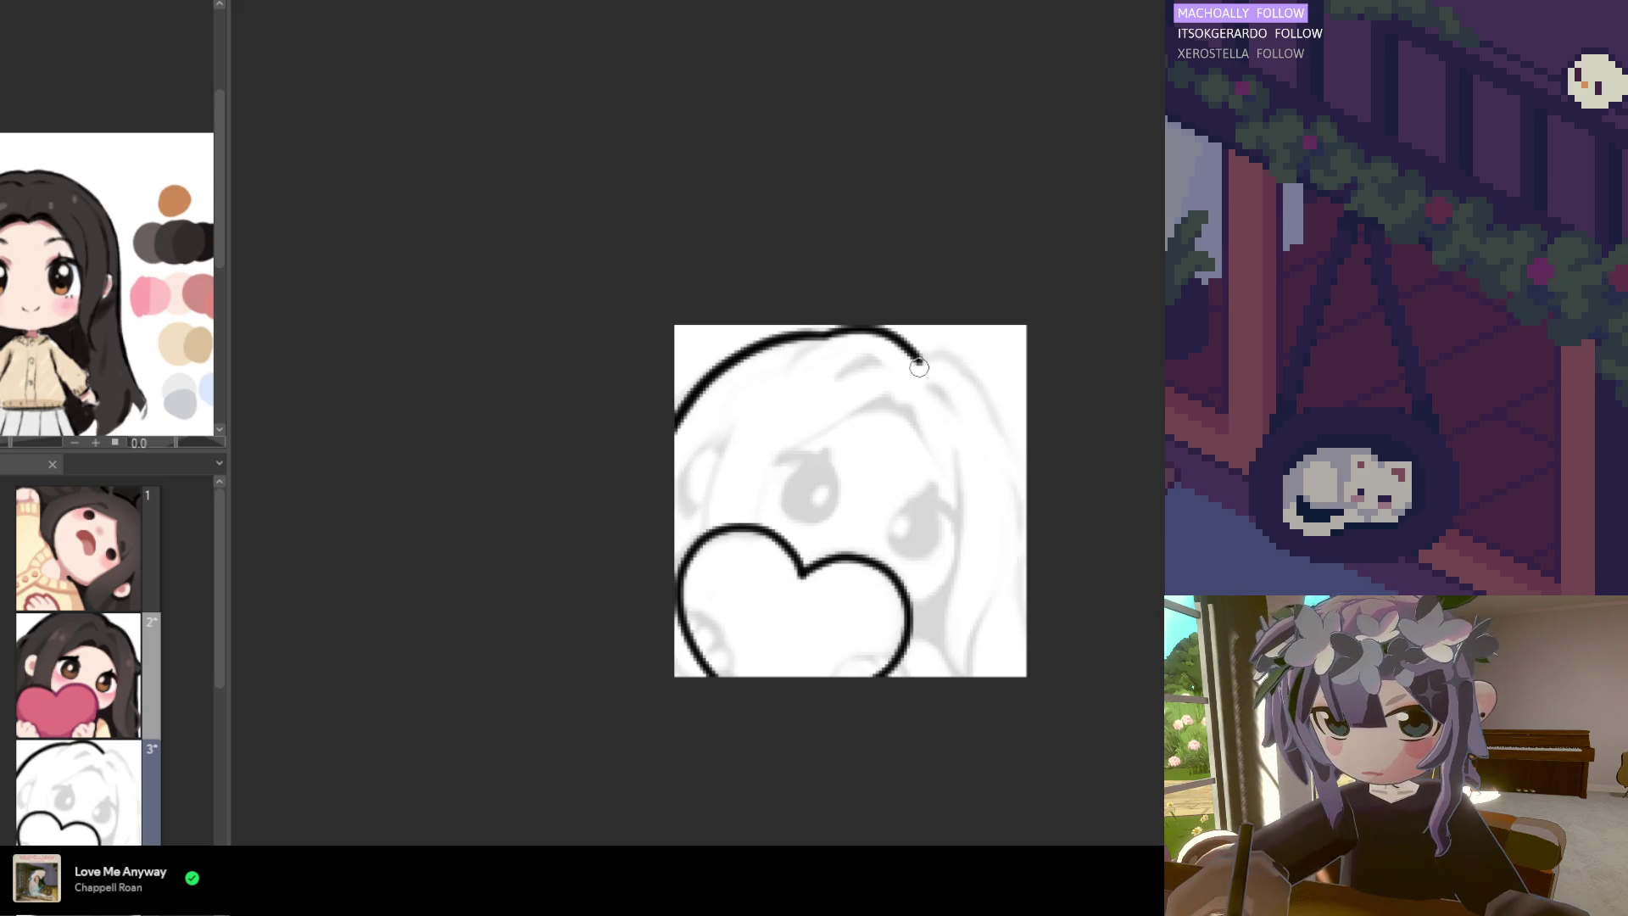
mouse_move(920, 363)
left_mouse_down()
mouse_move(1009, 440)
mouse_move(1020, 624)
left_mouse_up()
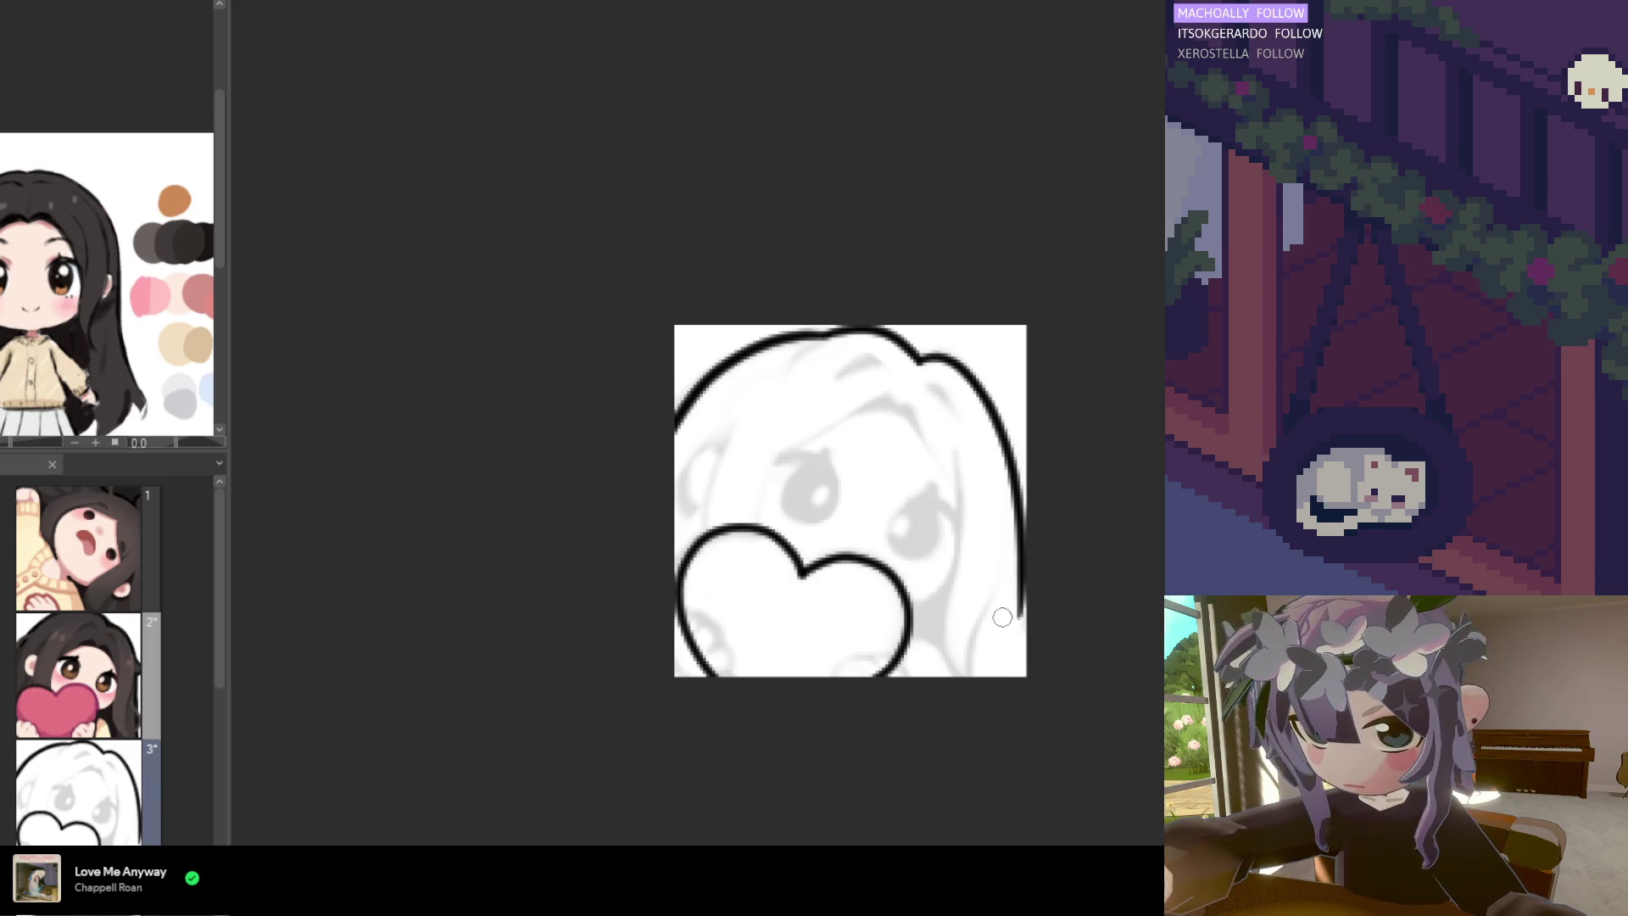
key("ctrl+z")
mouse_move(933, 357)
left_mouse_down()
mouse_move(1005, 456)
mouse_move(1023, 666)
left_mouse_up()
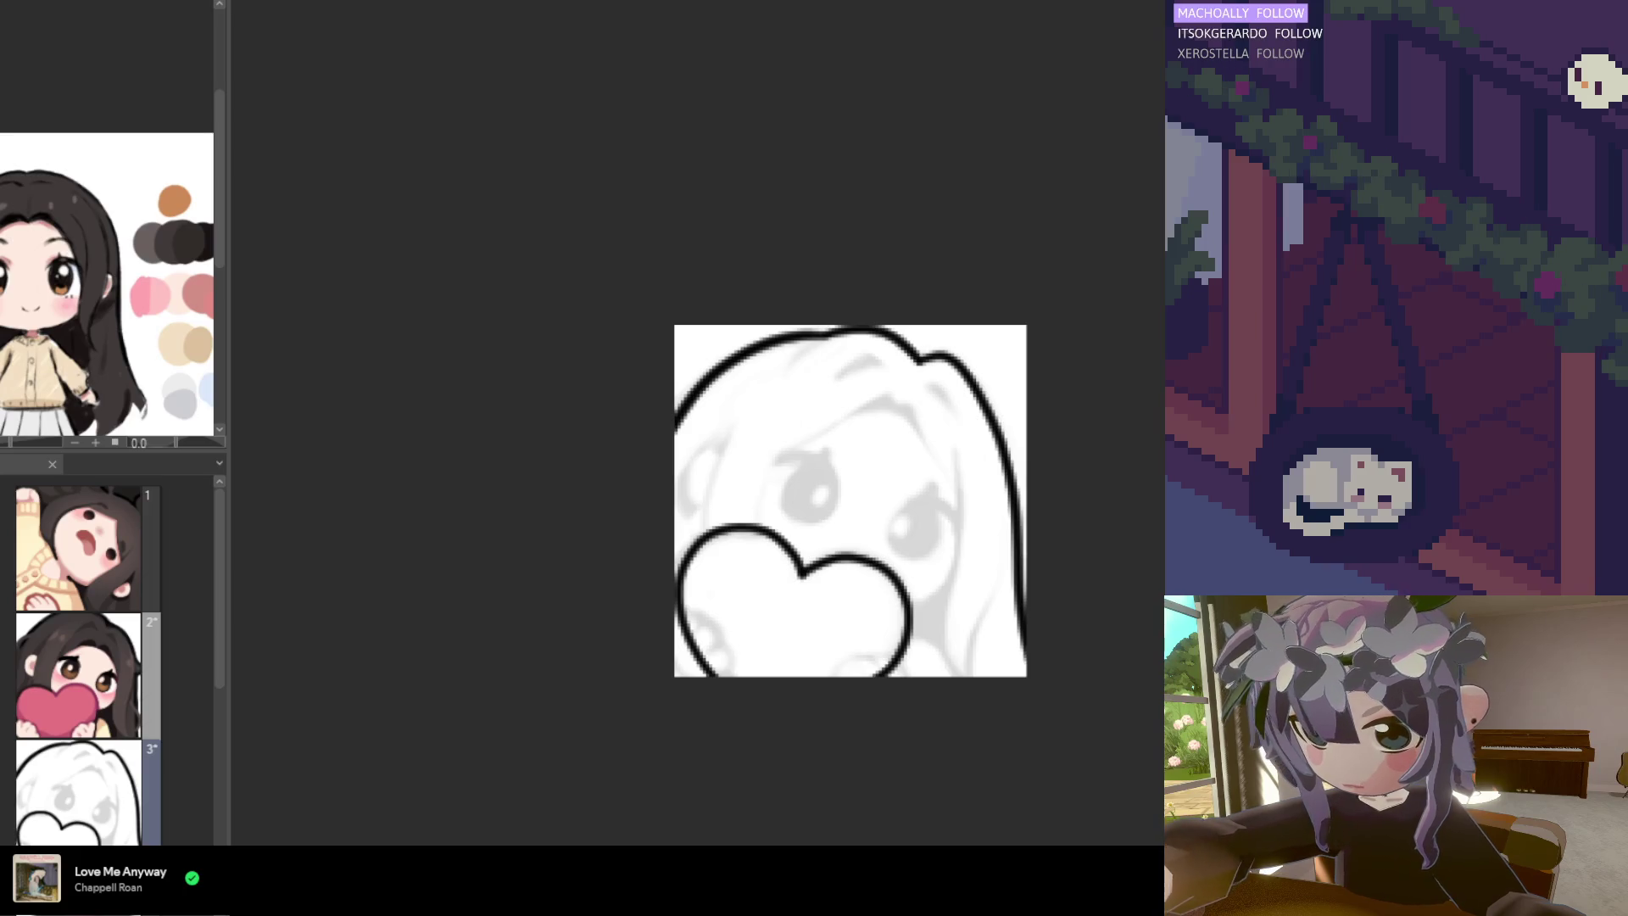
Add hair lines beside the heart's right lobe and fill the black gap to the canvas bottom
left_click_drag(846, 544, 910, 644)
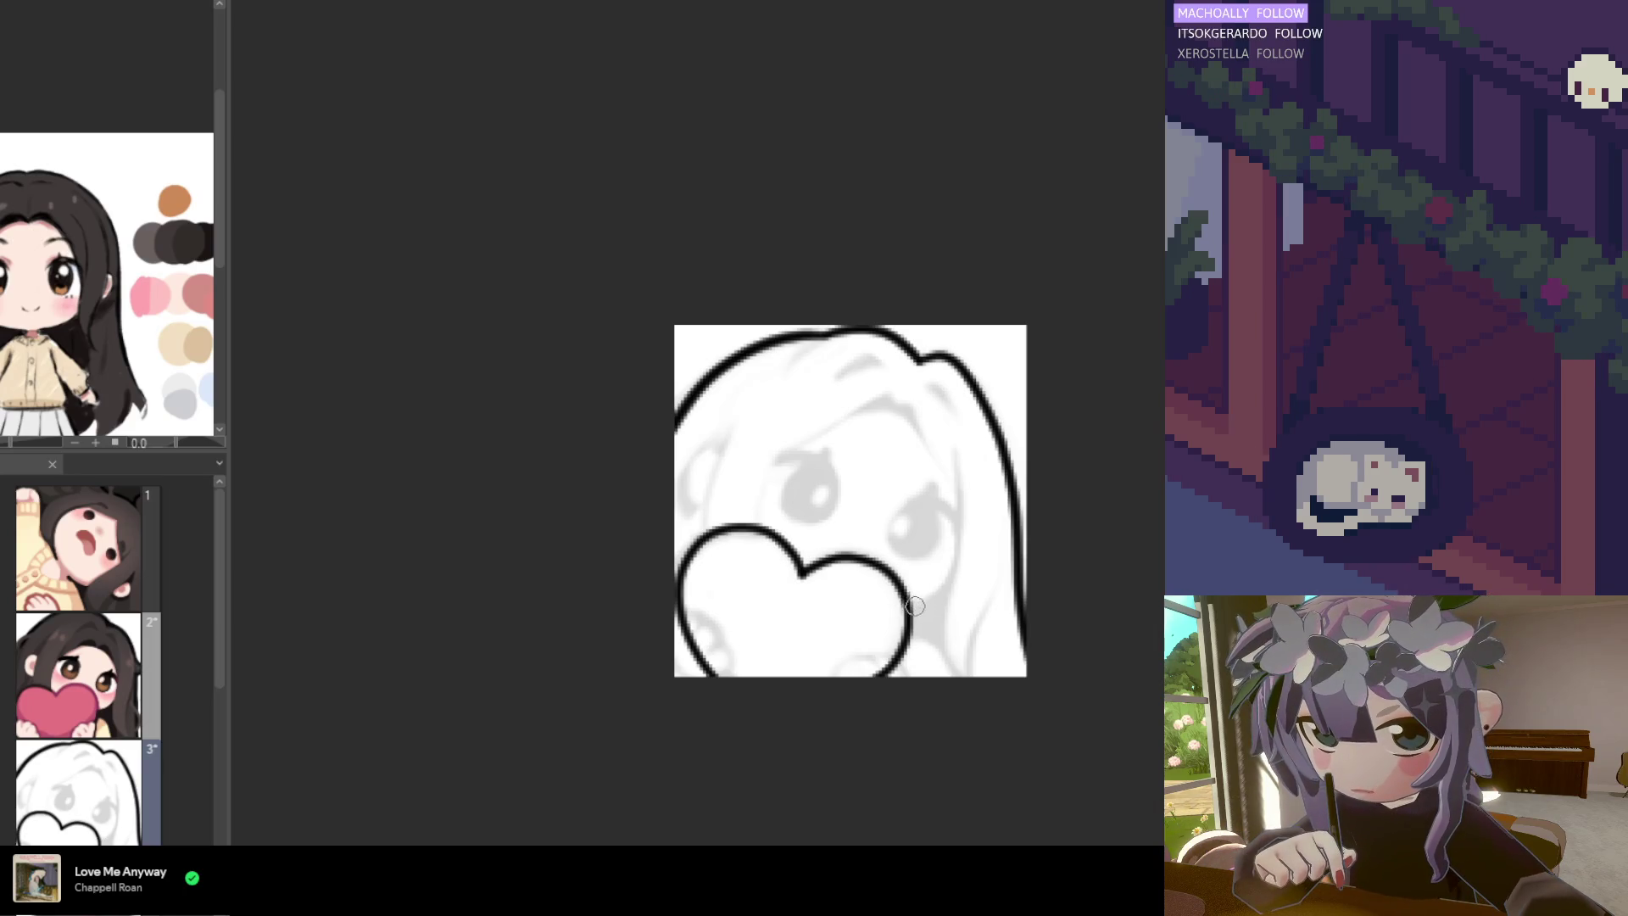
key("ctrl+z")
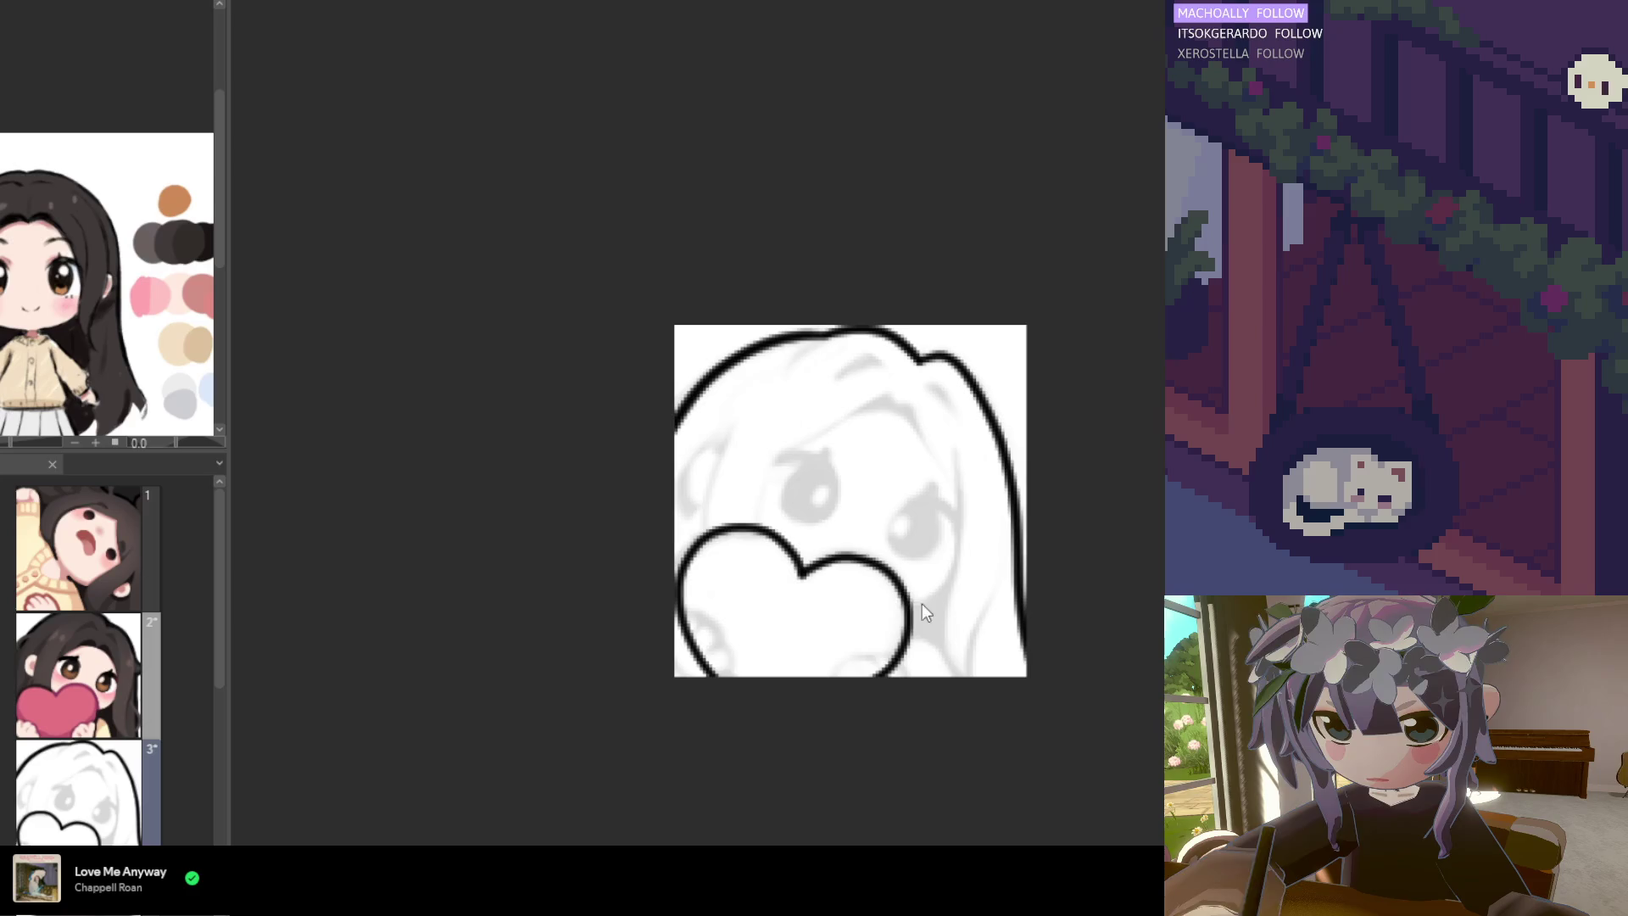
key("ctrl+z")
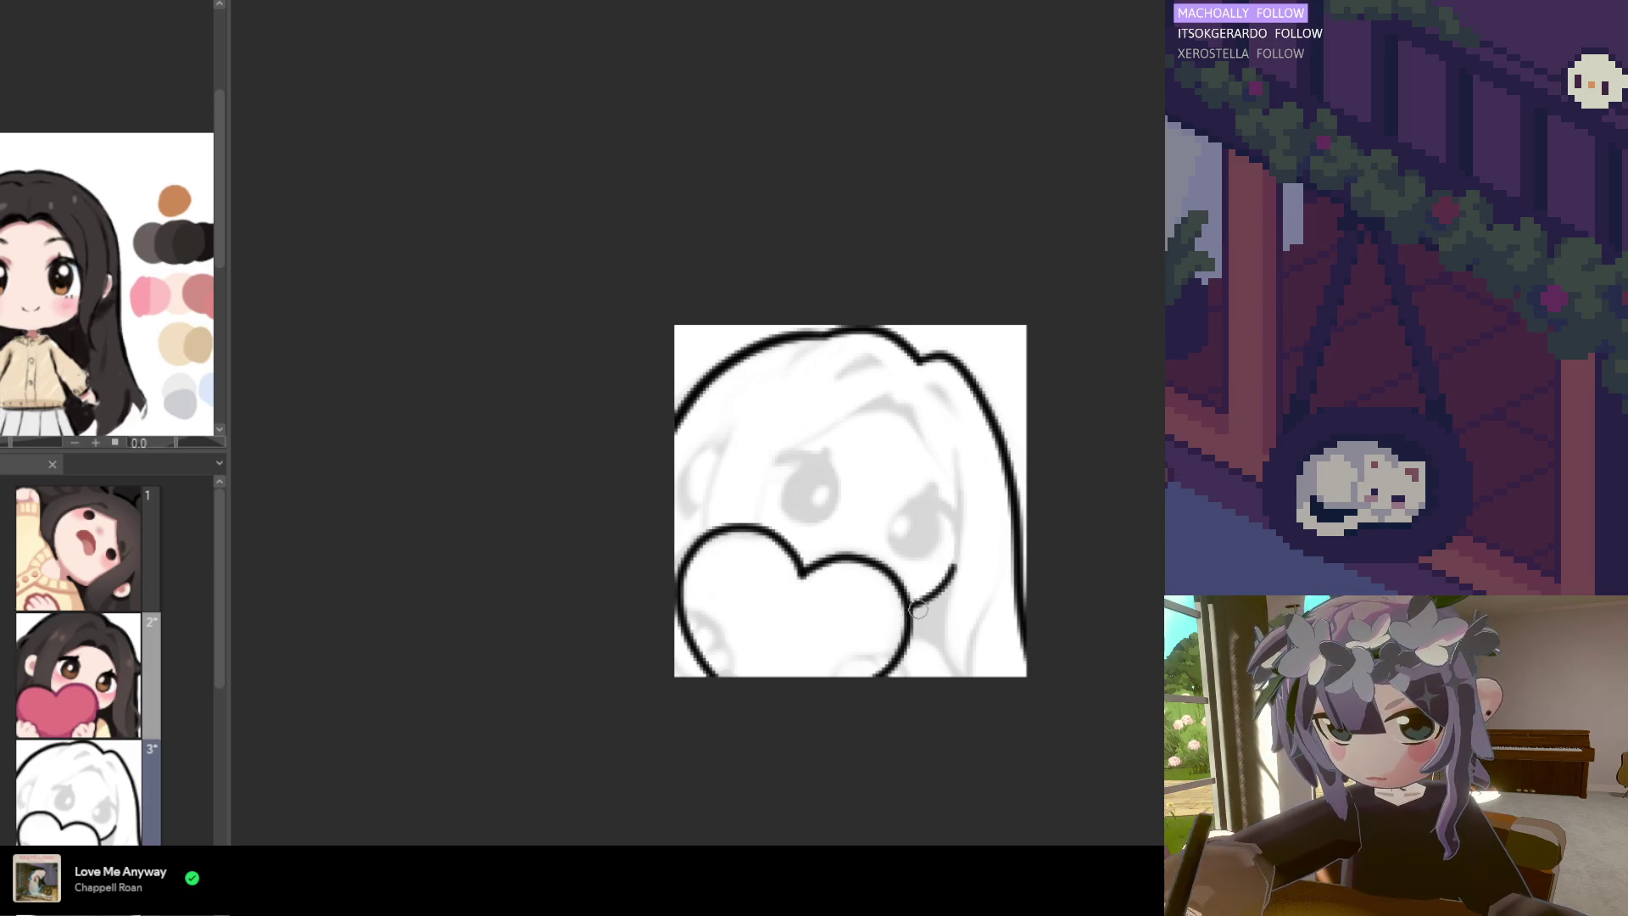
mouse_move(907, 606)
left_mouse_down()
mouse_move(946, 592)
mouse_move(940, 640)
mouse_move(919, 632)
mouse_move(942, 626)
left_mouse_up()
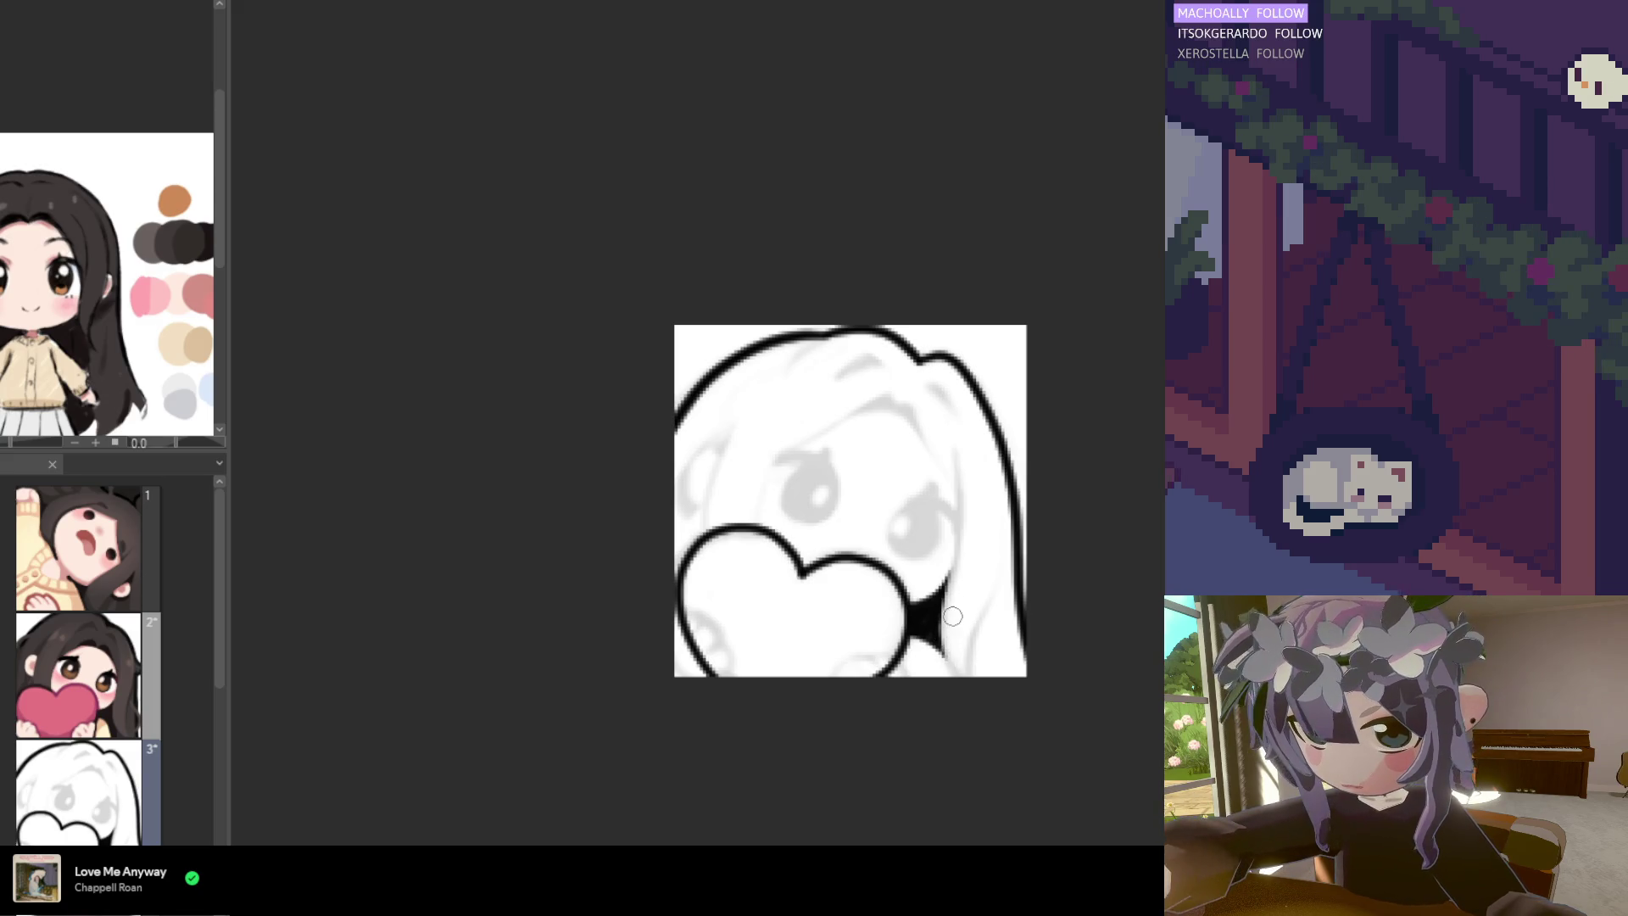
left_click_drag(937, 627, 959, 707)
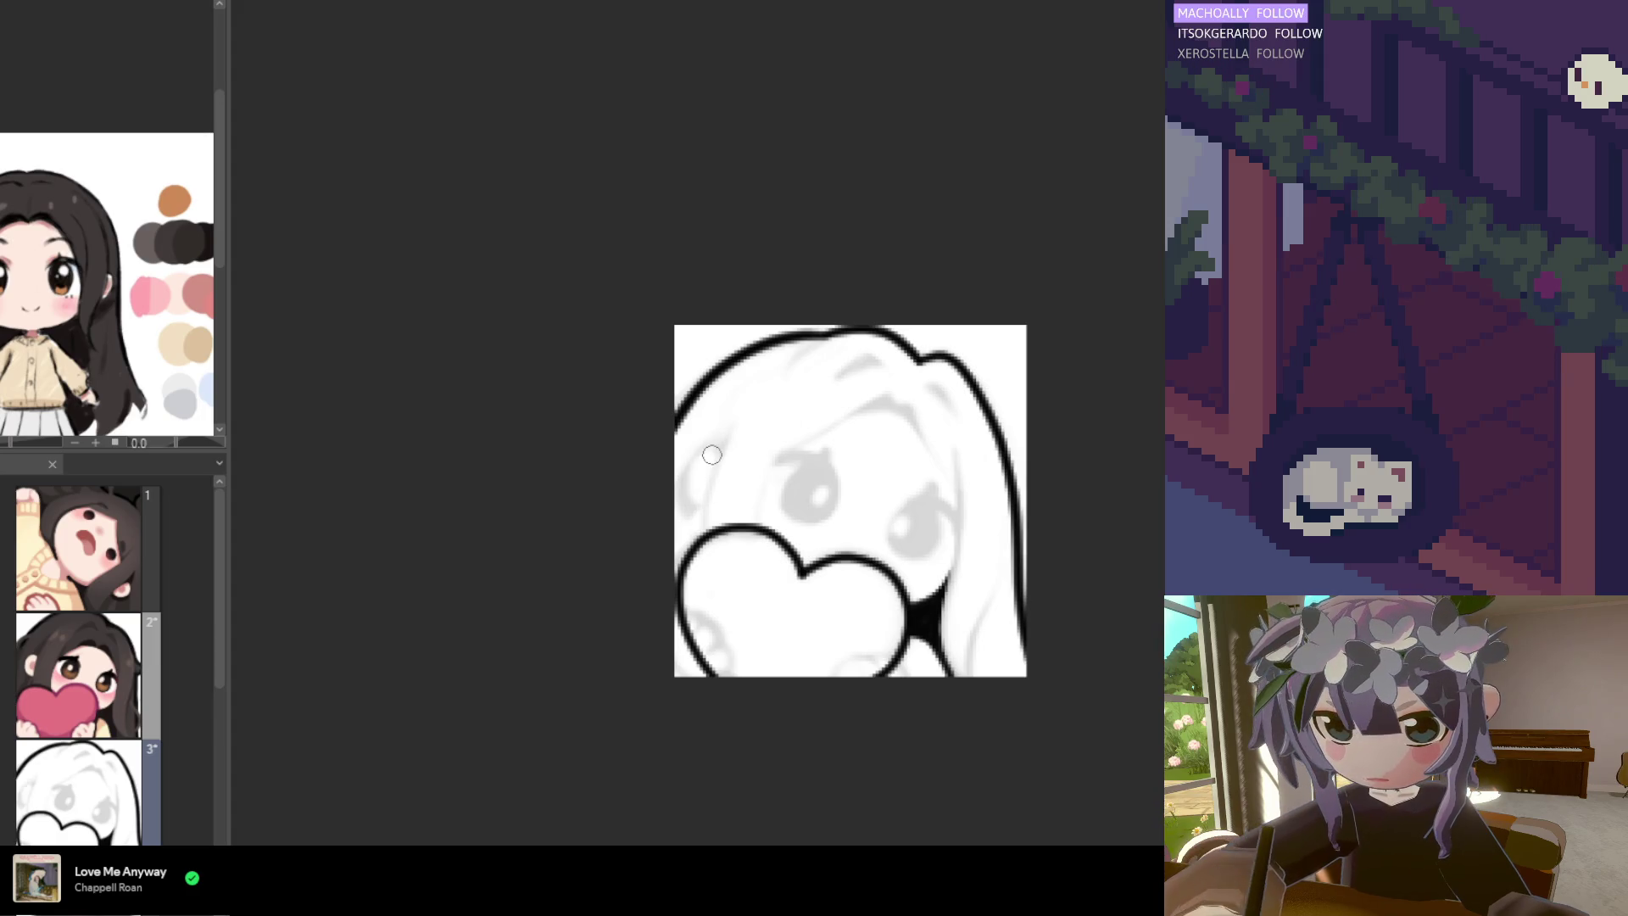
Outline and fill the left eye solid black, and add a brow stroke above the middle eye
mouse_move(716, 454)
left_mouse_down()
mouse_move(687, 471)
mouse_move(695, 500)
mouse_move(711, 458)
mouse_move(687, 487)
mouse_move(702, 495)
left_mouse_up()
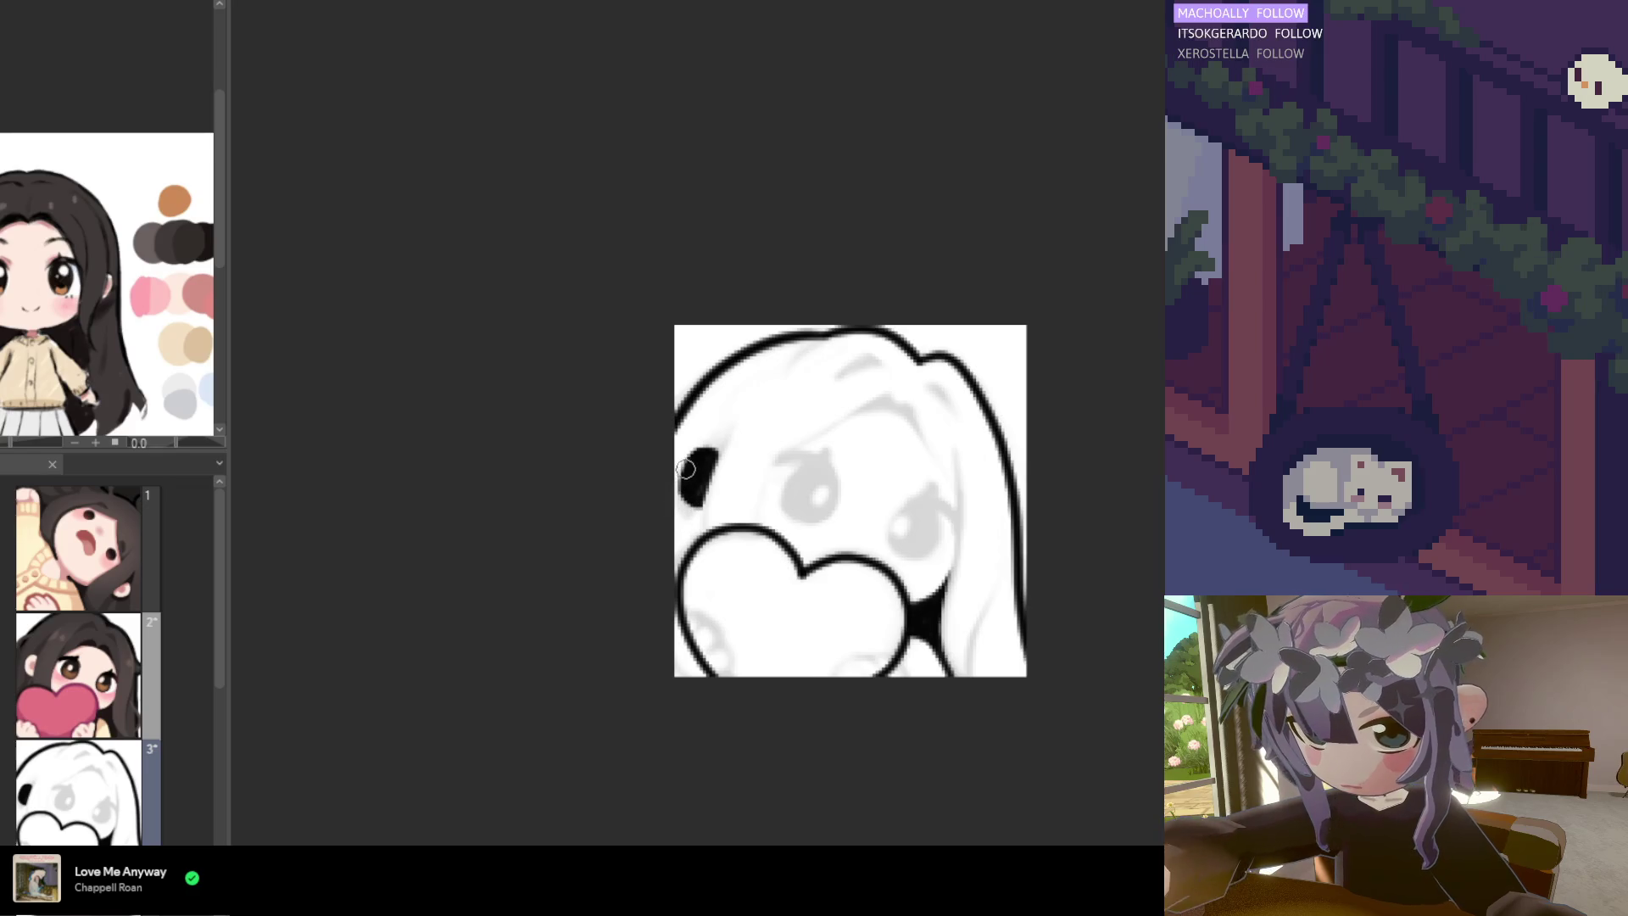
left_click_drag(687, 476, 711, 475)
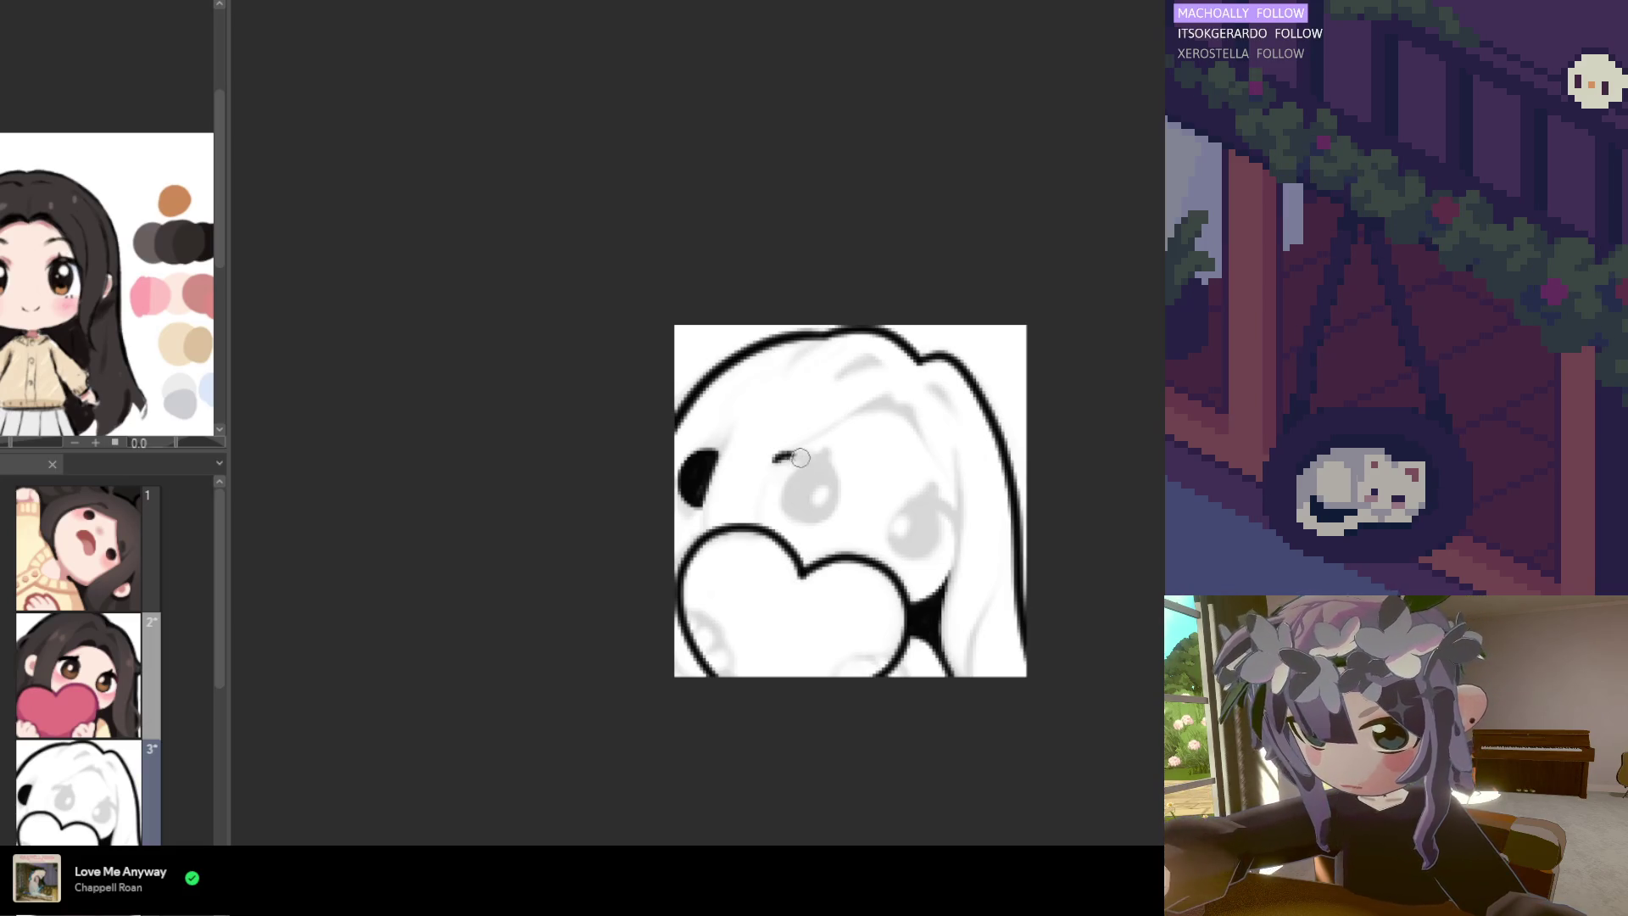
left_click_drag(787, 457, 821, 460)
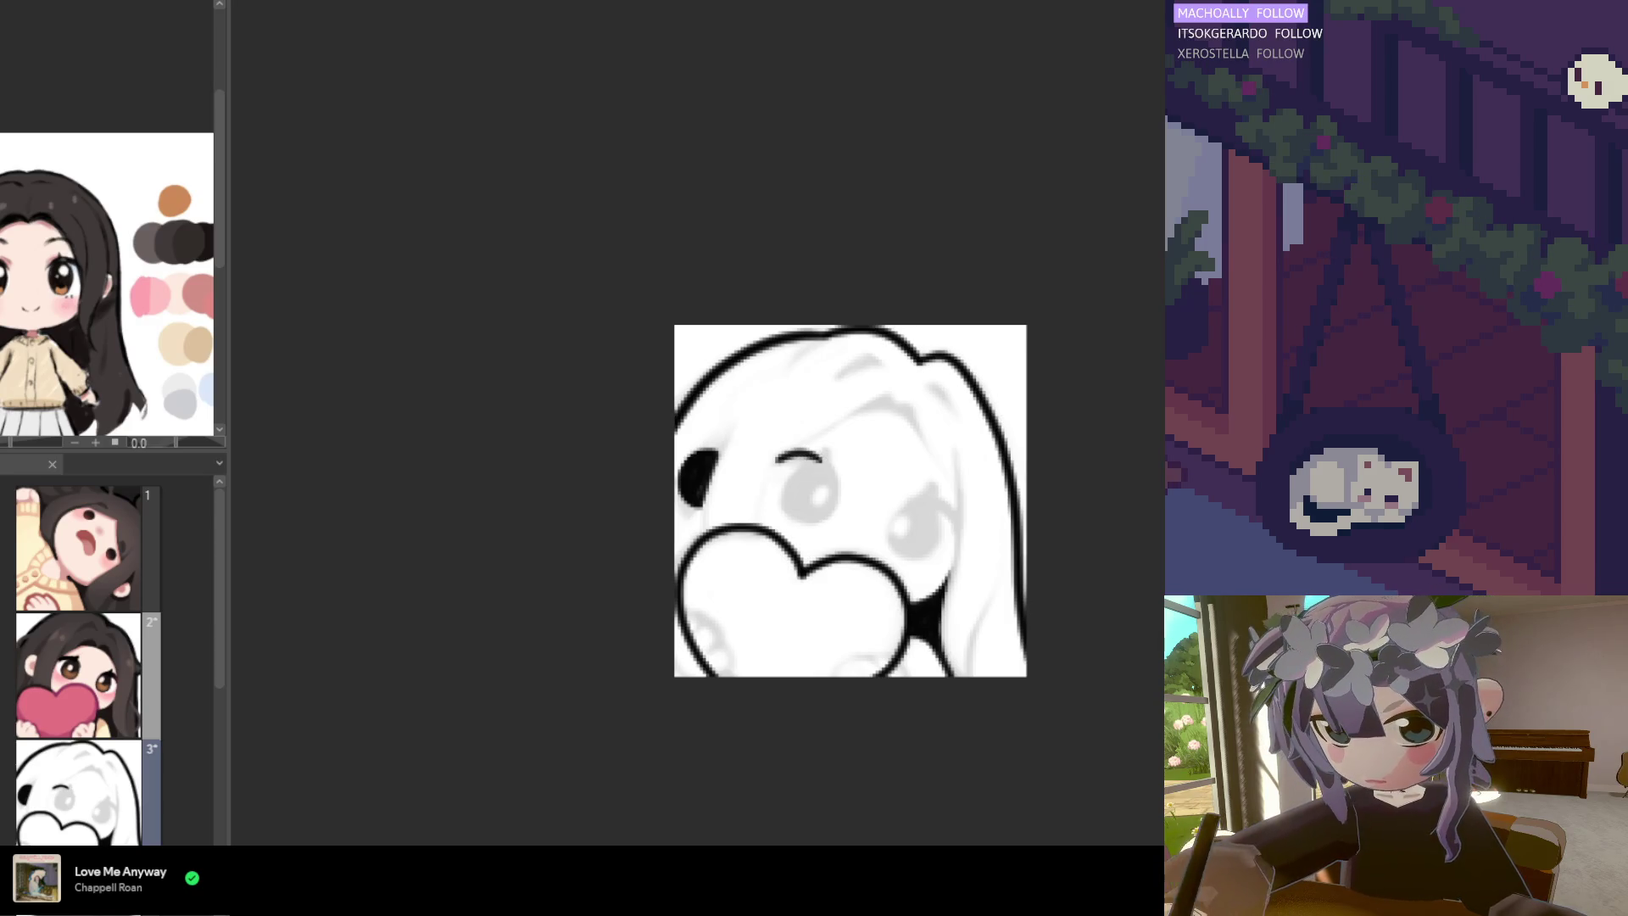
Draw a curved eyelid arc over the right eye and fill that eye solid black
scroll(948, 530, "up", 2)
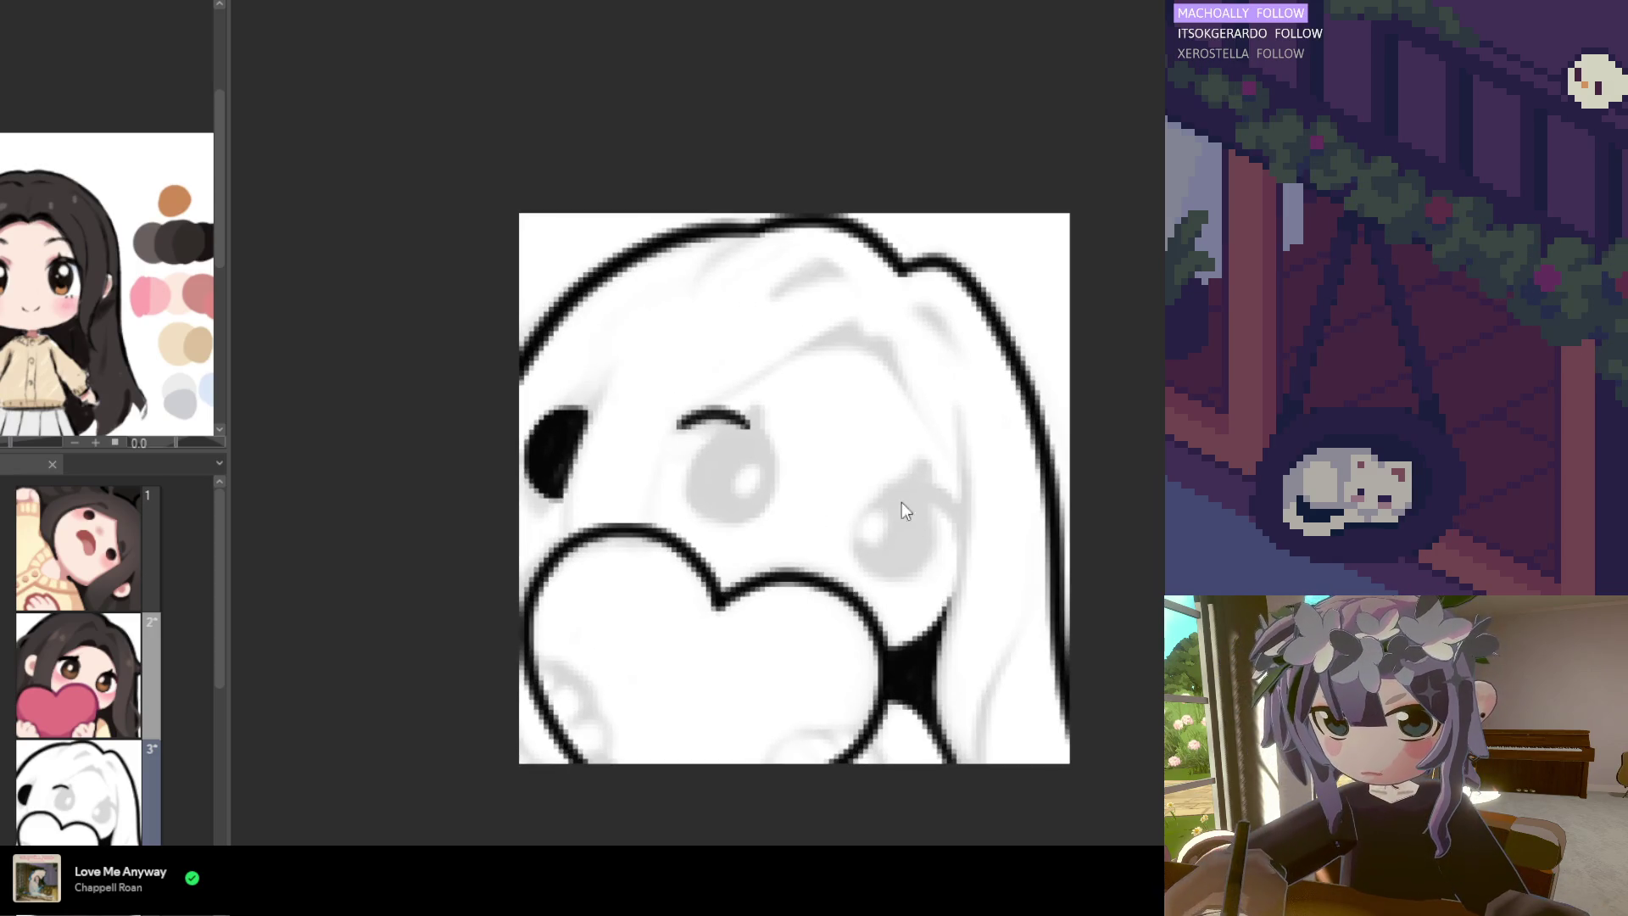
key("ctrl+z")
mouse_move(880, 502)
left_mouse_down()
mouse_move(901, 494)
mouse_move(941, 530)
left_mouse_up()
key("ctrl+z")
key("ctrl+z")
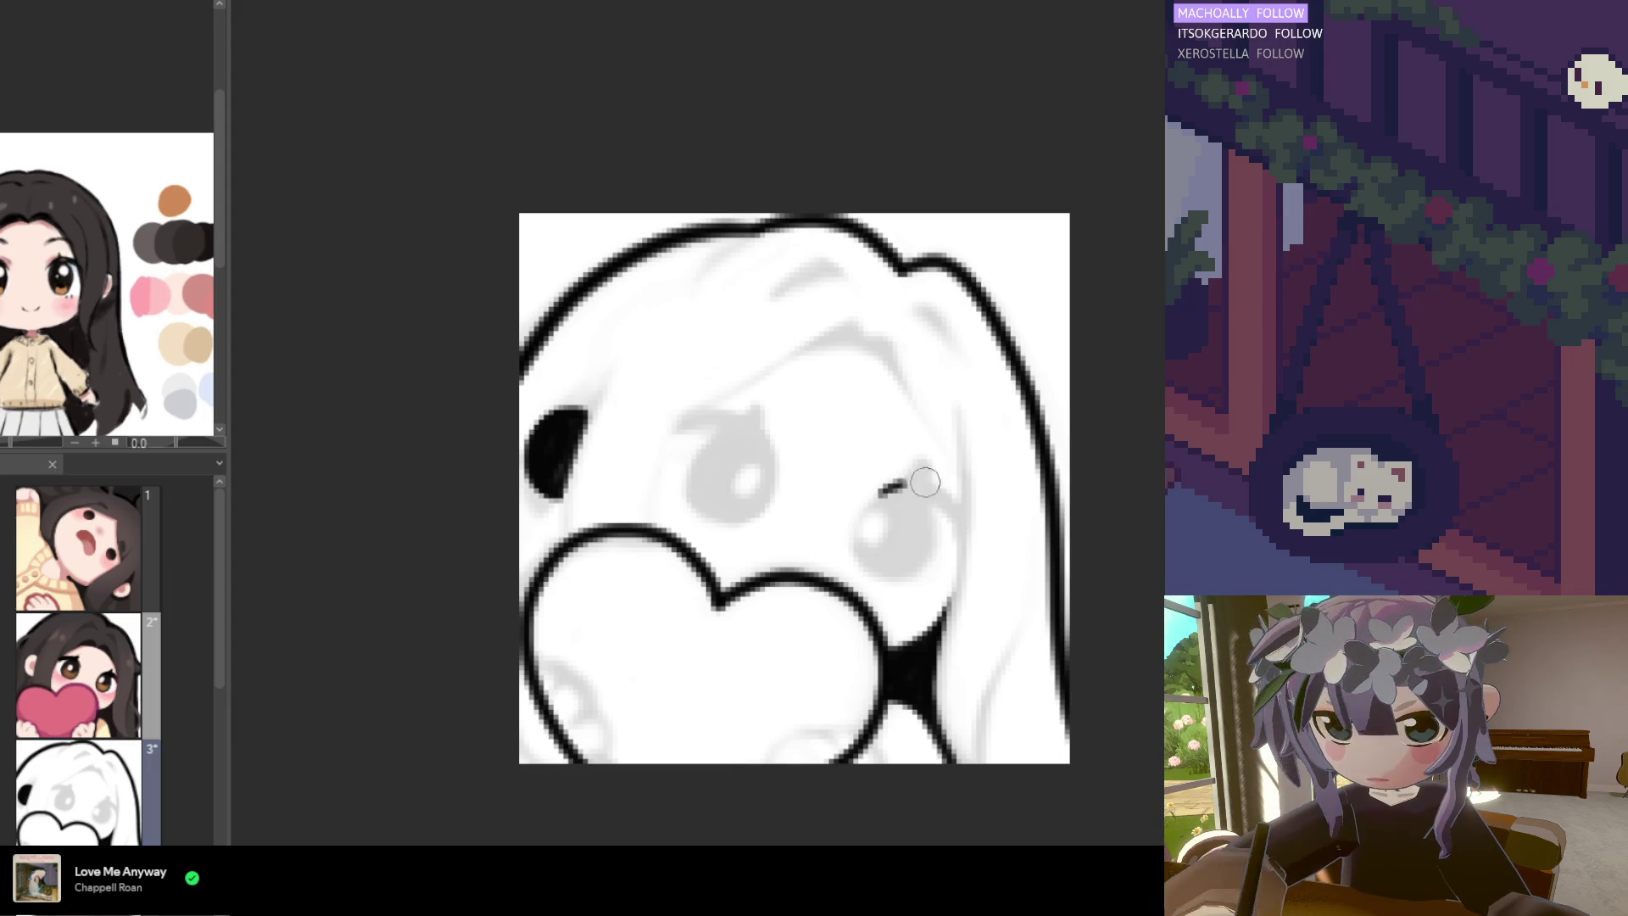
mouse_move(881, 494)
left_mouse_down()
mouse_move(960, 518)
mouse_move(947, 492)
mouse_move(950, 521)
left_mouse_up()
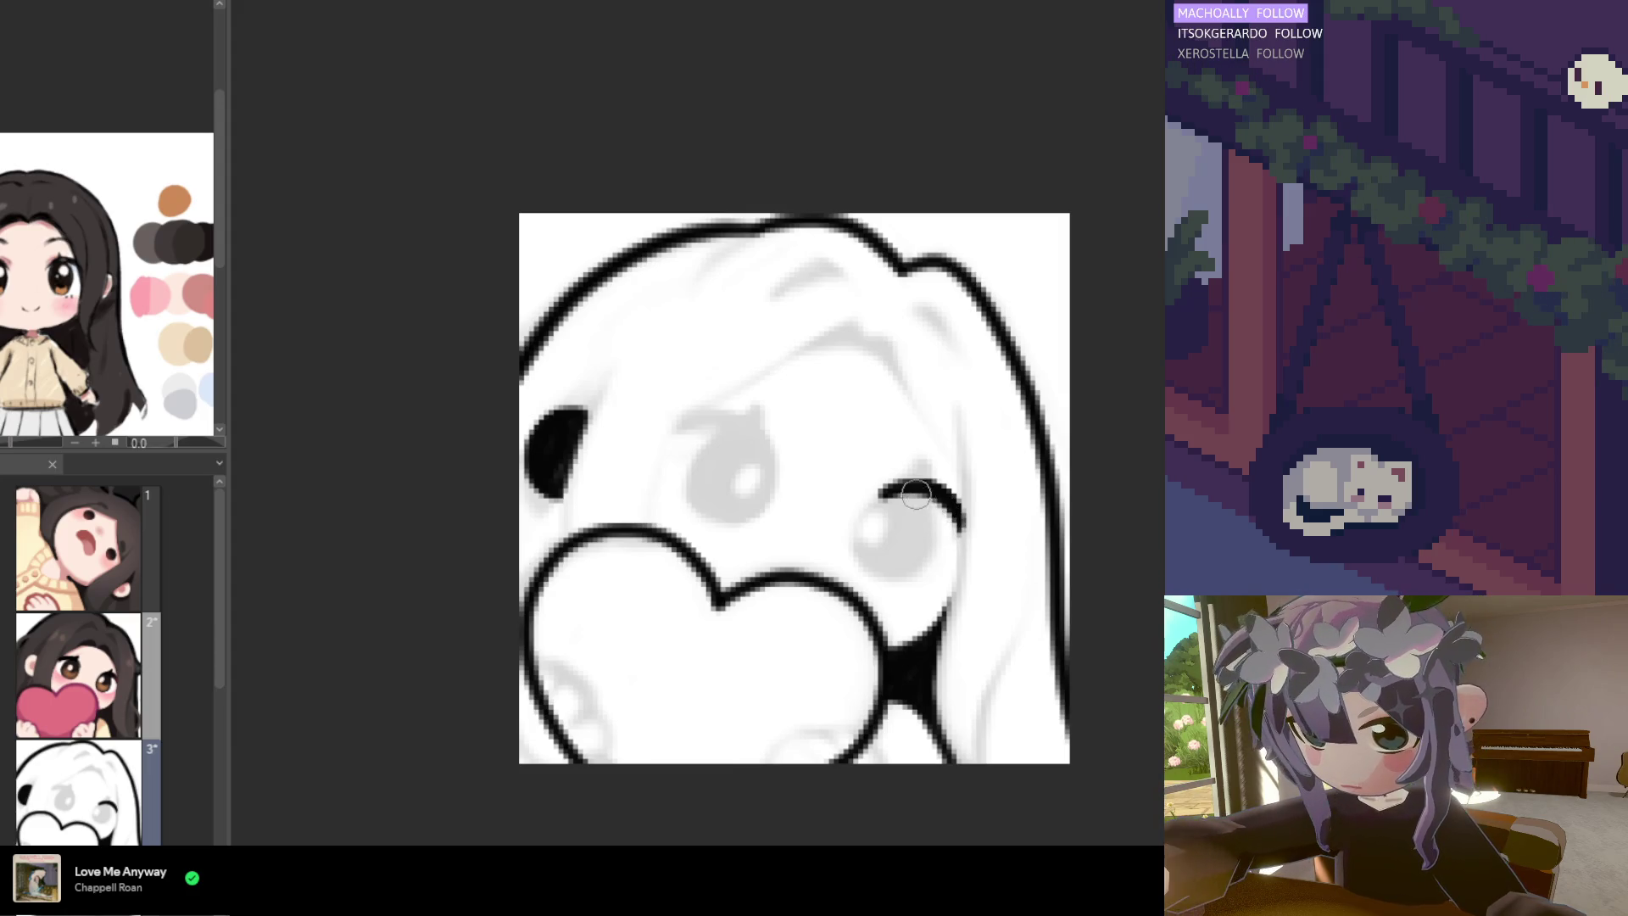
mouse_move(947, 519)
left_mouse_down()
mouse_move(933, 497)
mouse_move(947, 512)
left_mouse_up()
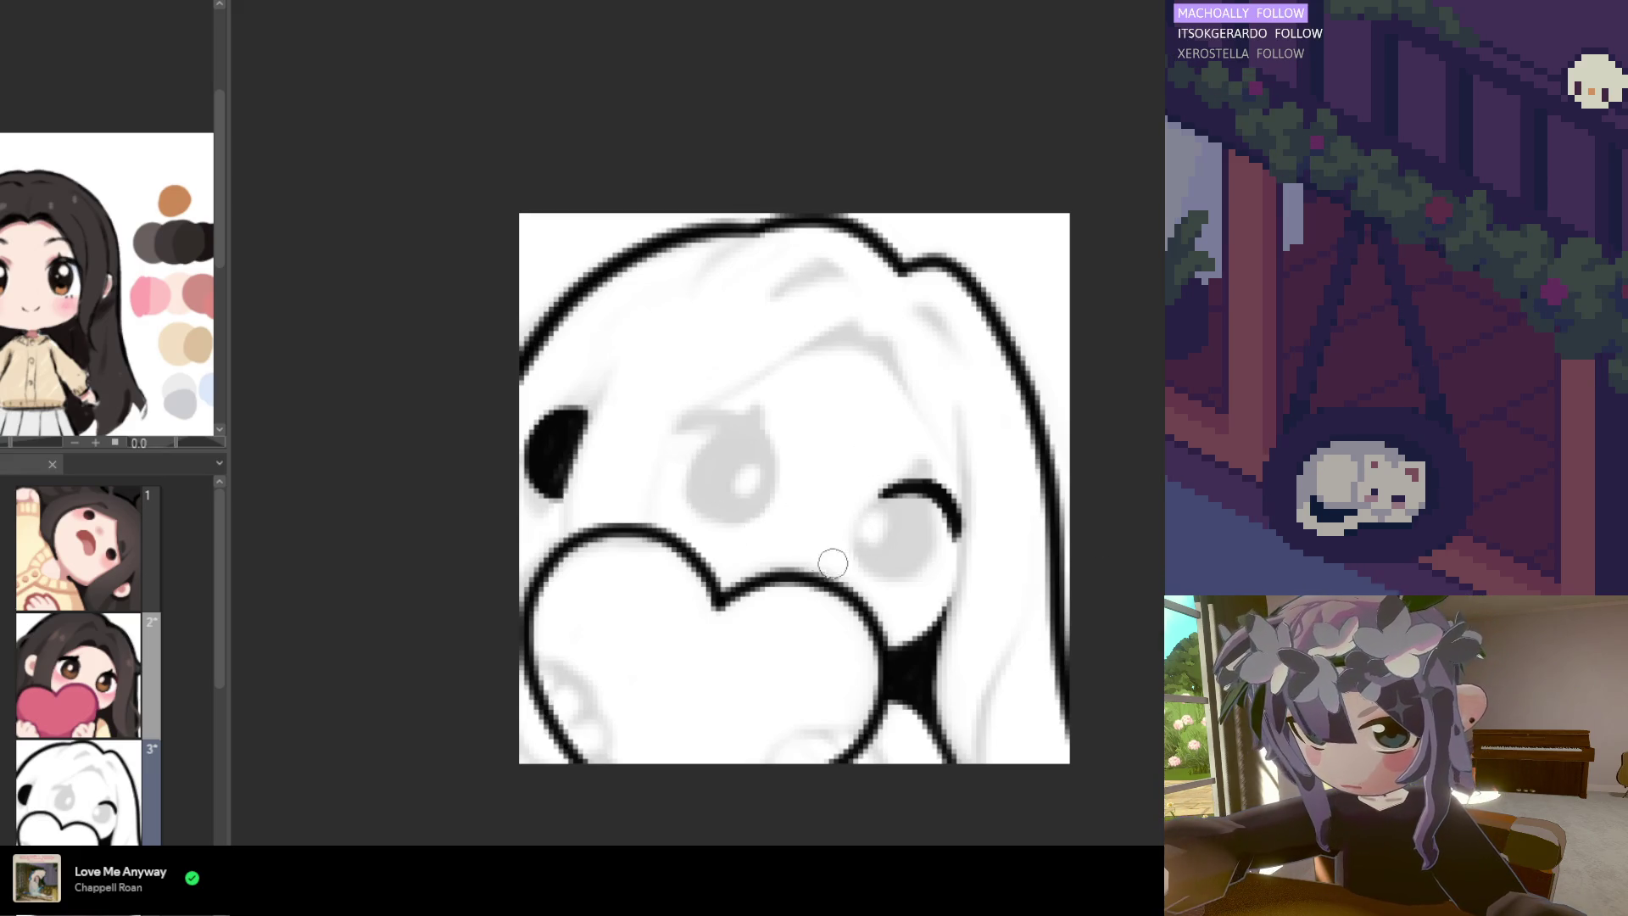
mouse_move(882, 496)
left_mouse_down()
mouse_move(858, 543)
mouse_move(903, 577)
mouse_move(874, 534)
mouse_move(904, 520)
mouse_move(891, 534)
mouse_move(906, 598)
left_mouse_up()
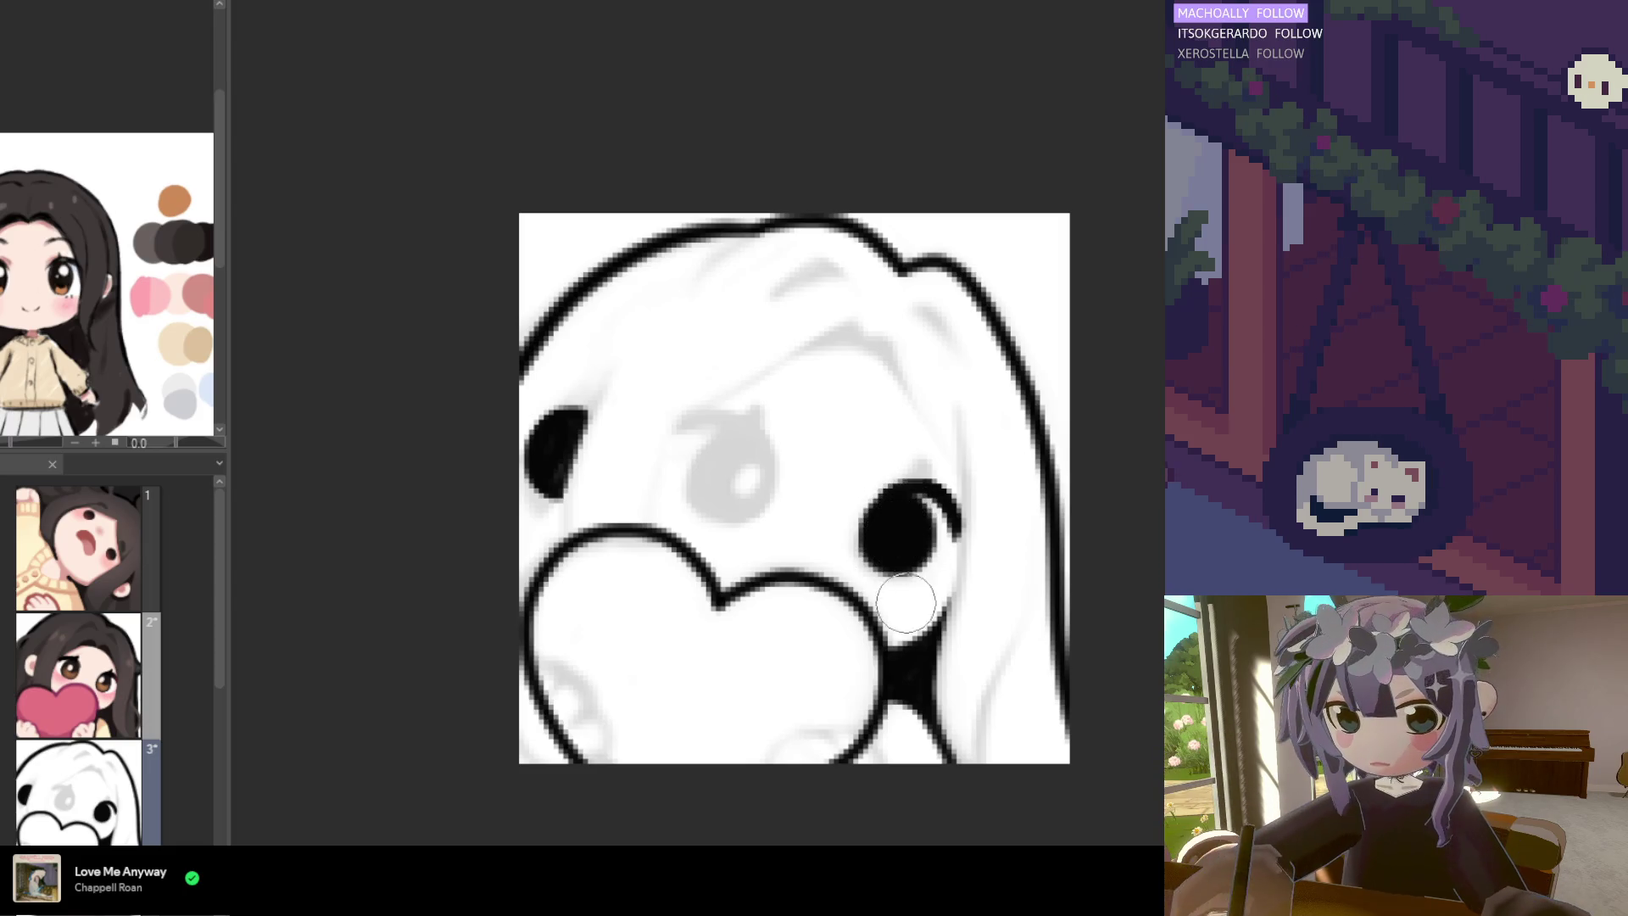
mouse_move(903, 509)
left_mouse_down()
mouse_move(878, 543)
mouse_move(895, 551)
mouse_move(907, 531)
left_mouse_up()
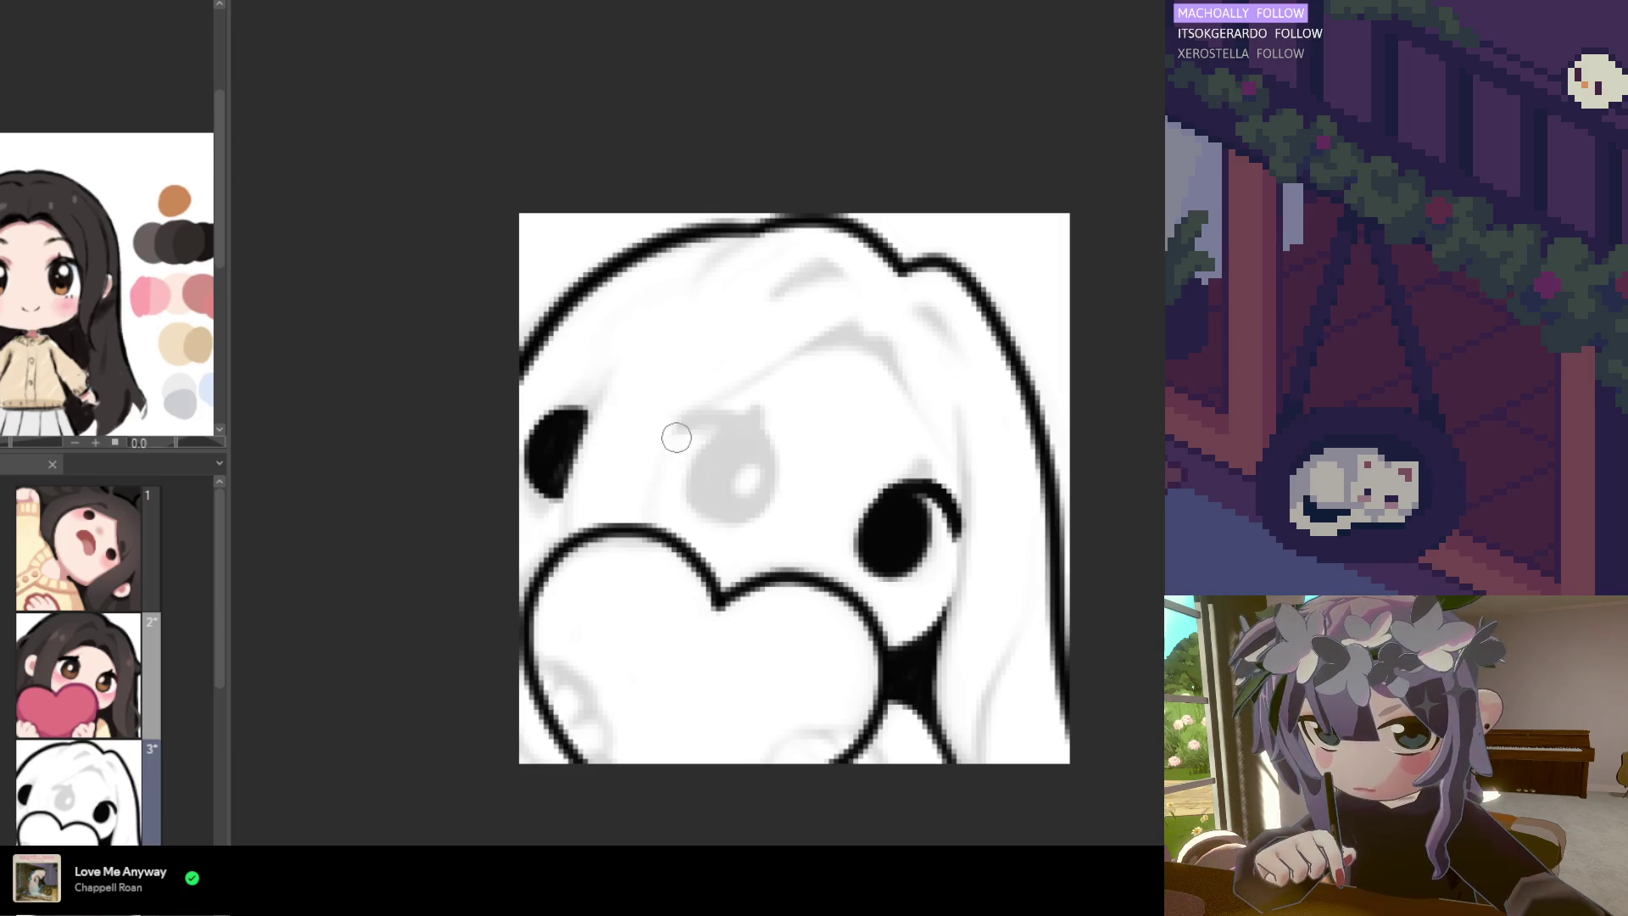
Stroke the arc over the middle eye, thicken its left end, and sample black from the line
mouse_move(679, 425)
left_mouse_down()
mouse_move(730, 441)
mouse_move(710, 434)
mouse_move(708, 474)
mouse_move(763, 420)
mouse_move(763, 441)
left_mouse_up()
key("ctrl+z")
key("ctrl+z")
key("ctrl+z")
key("ctrl+z")
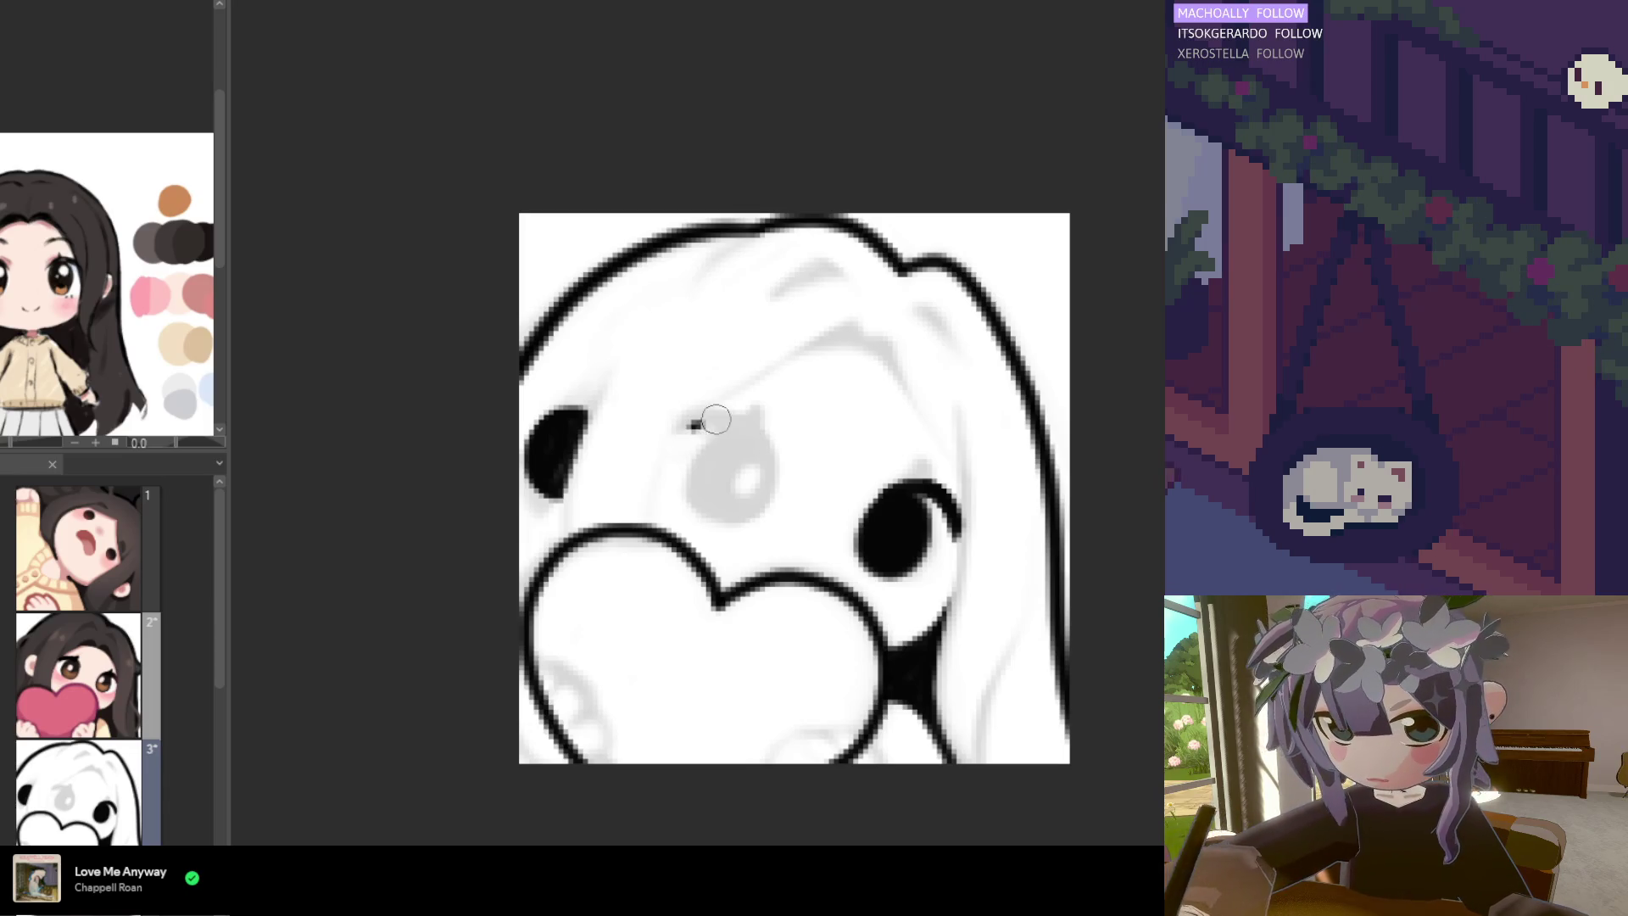
mouse_move(691, 424)
left_mouse_down()
mouse_move(768, 456)
mouse_move(757, 428)
mouse_move(774, 458)
left_mouse_up()
key("ctrl+z")
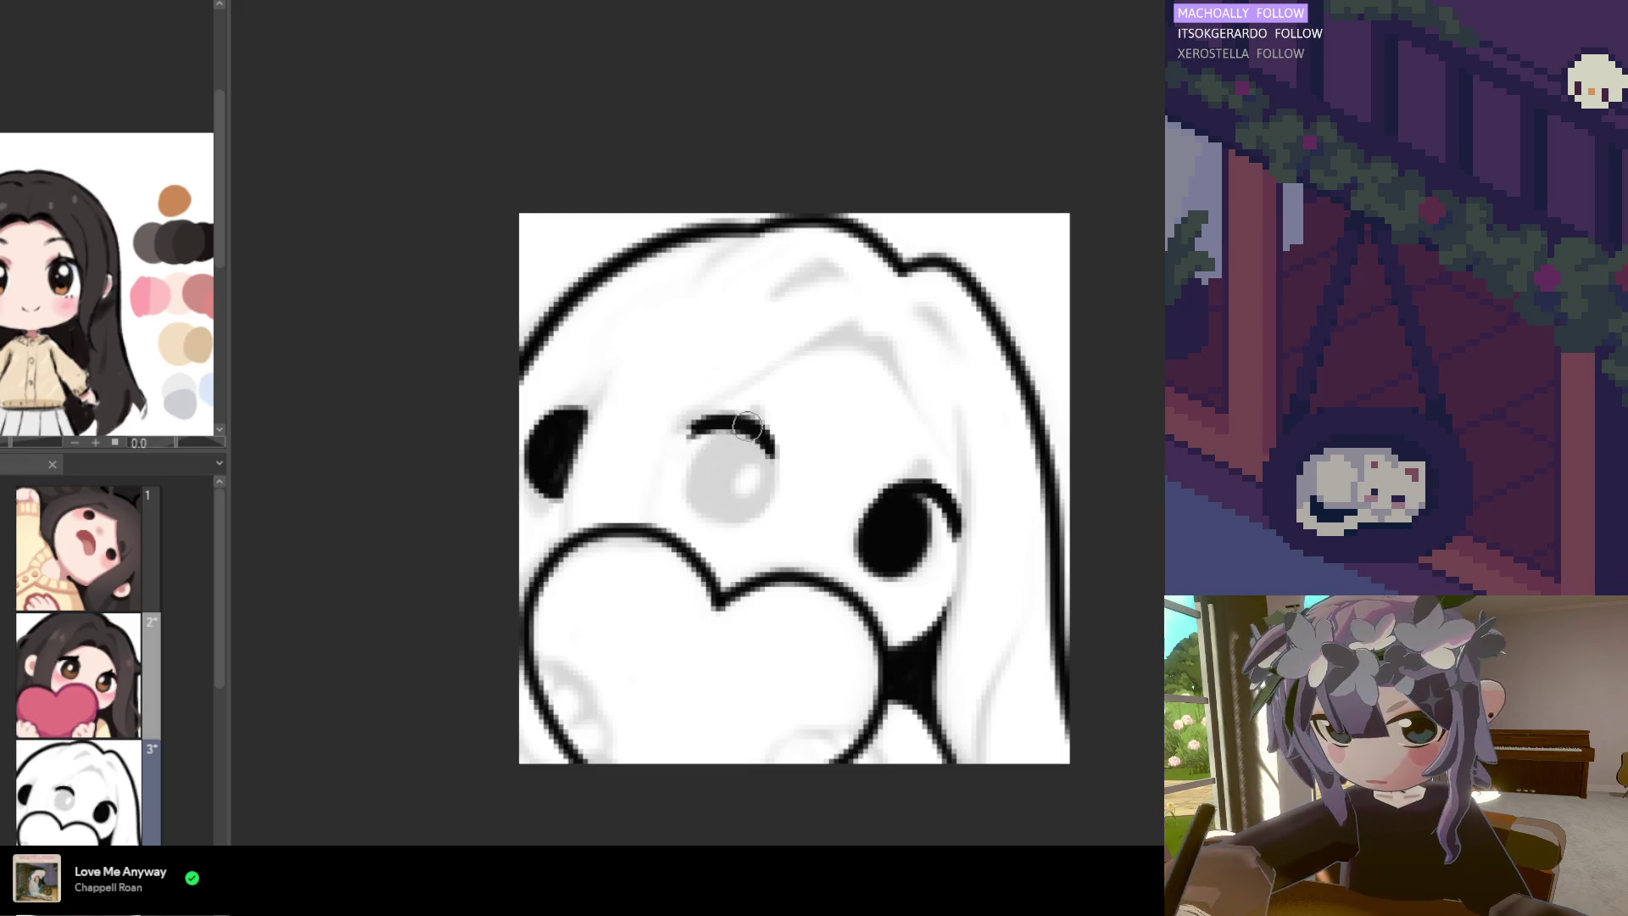
left_click_drag(682, 433, 705, 421)
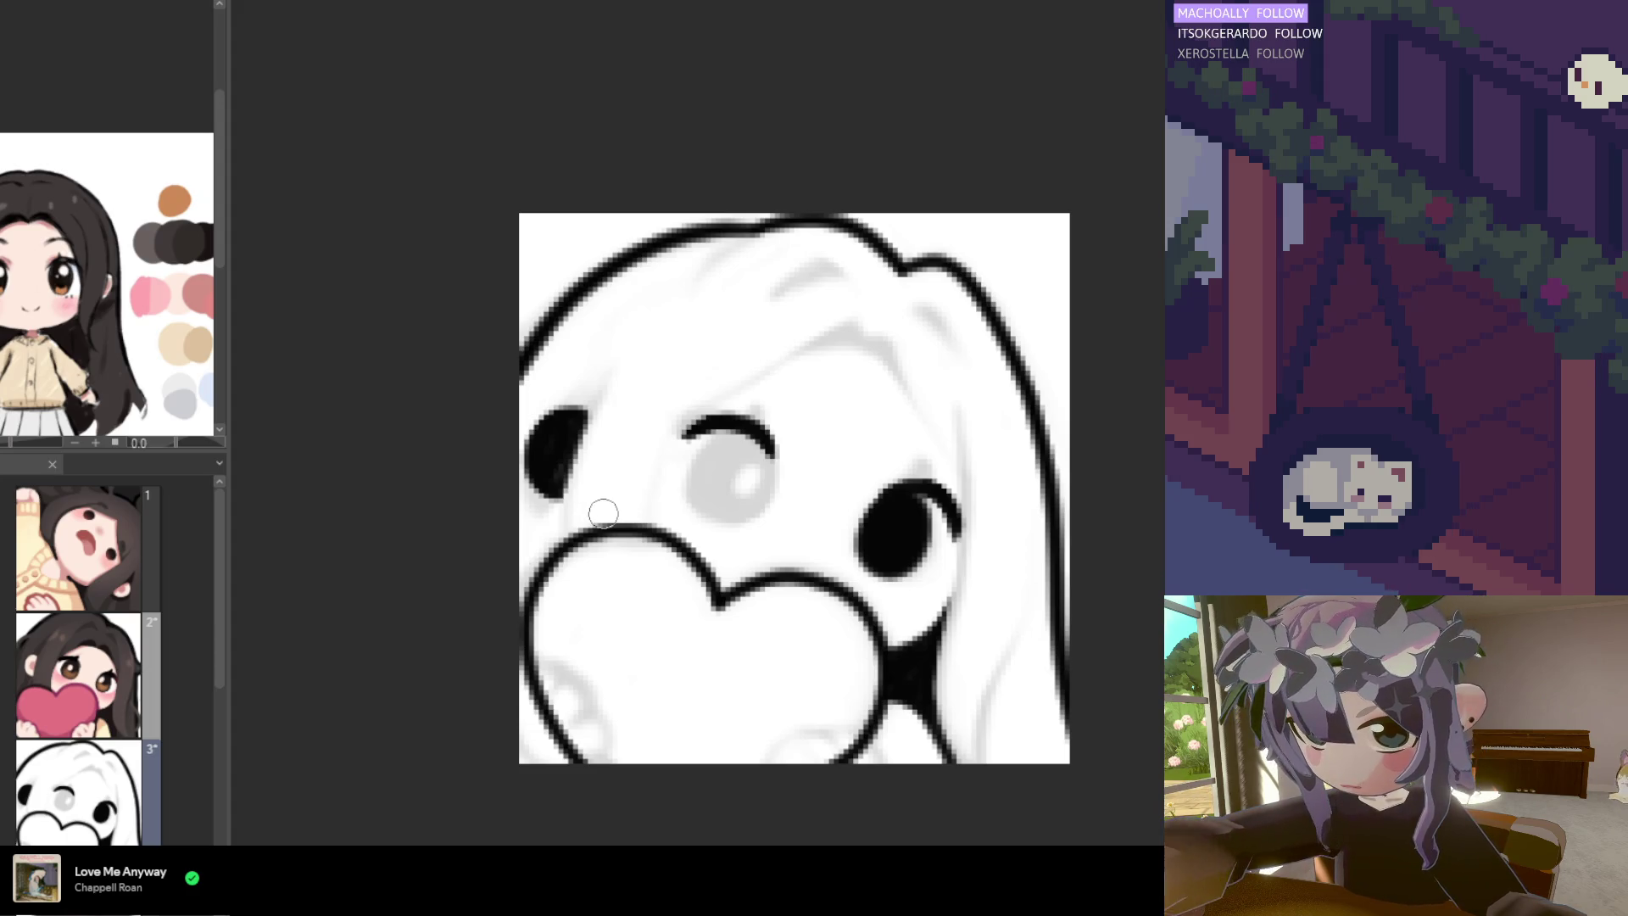
left_click(712, 421, "ctrl")
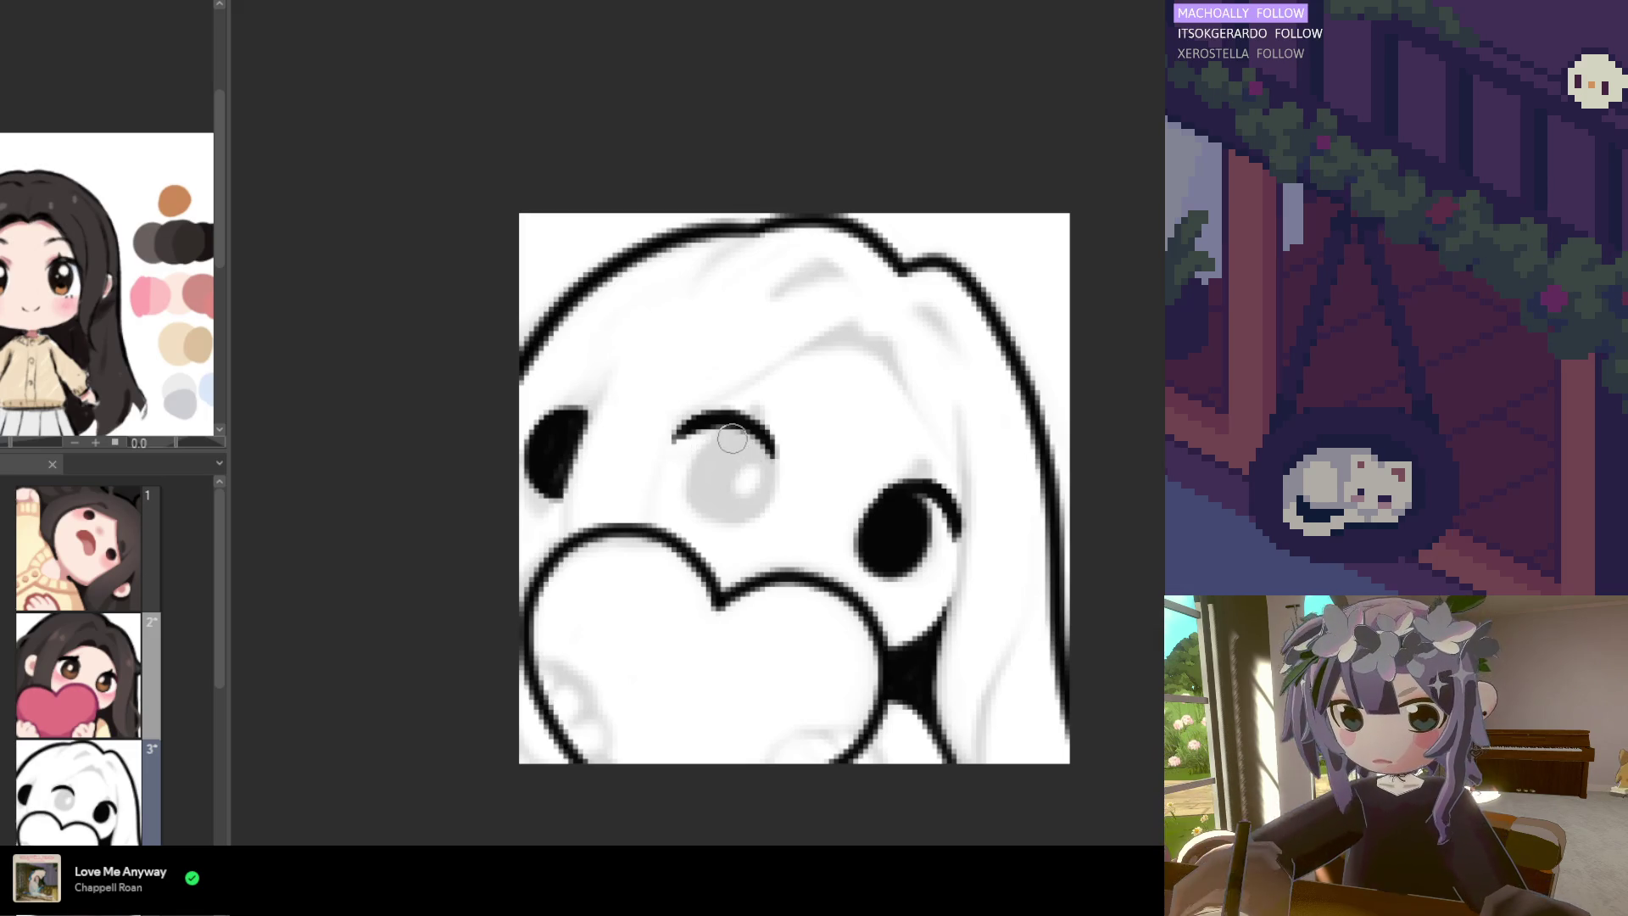
left_click(738, 416, "ctrl")
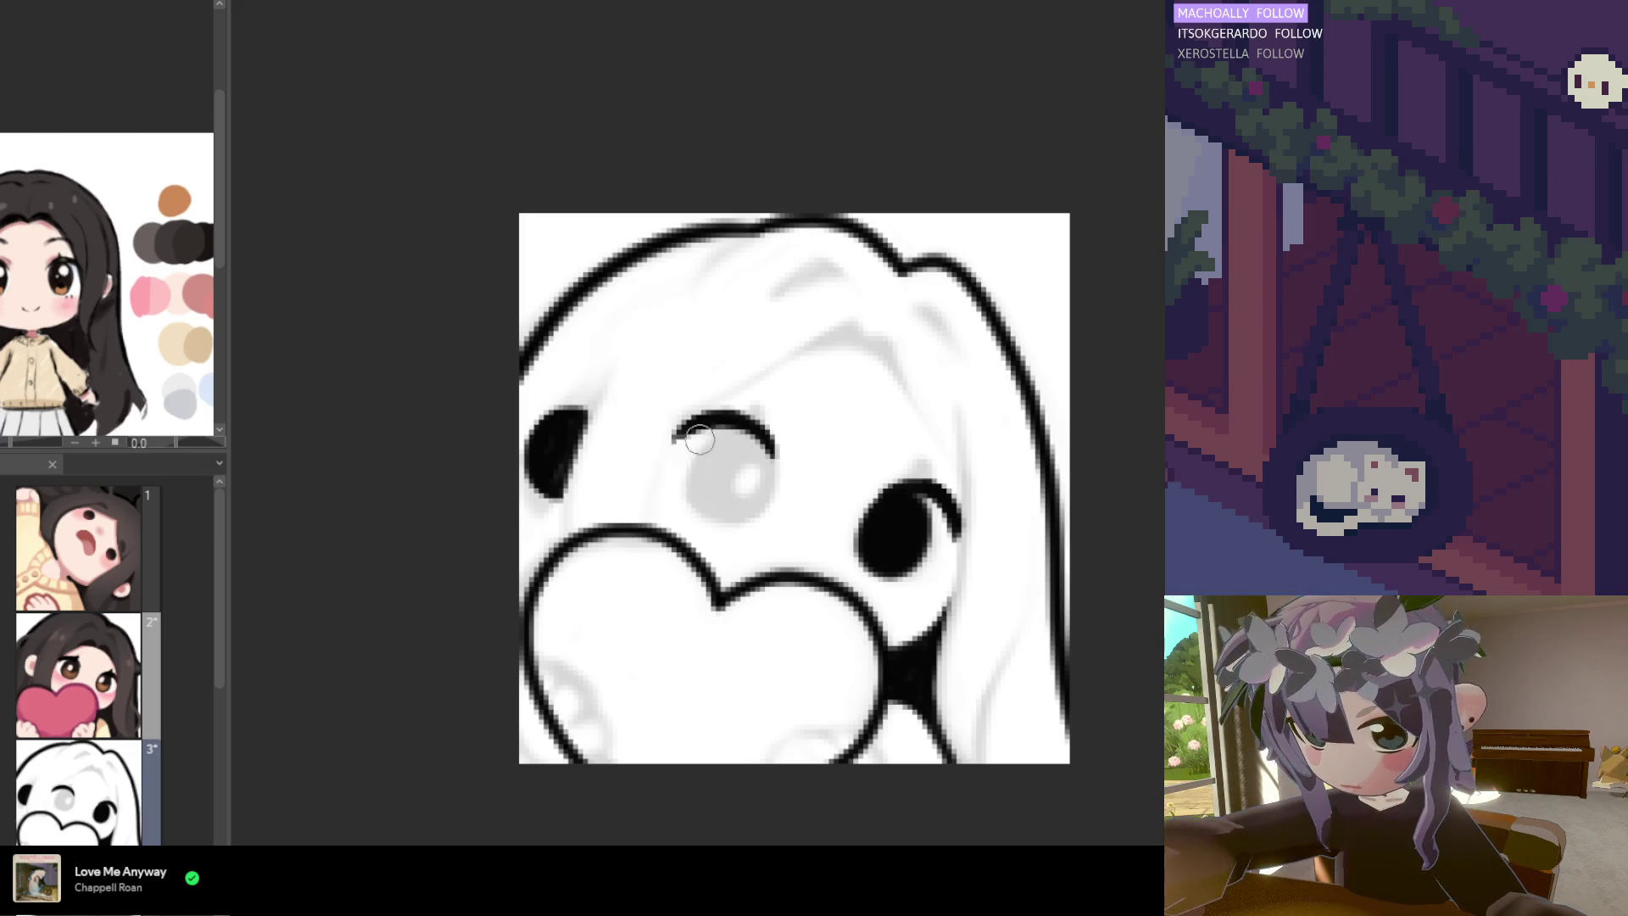
left_click(731, 420, "ctrl")
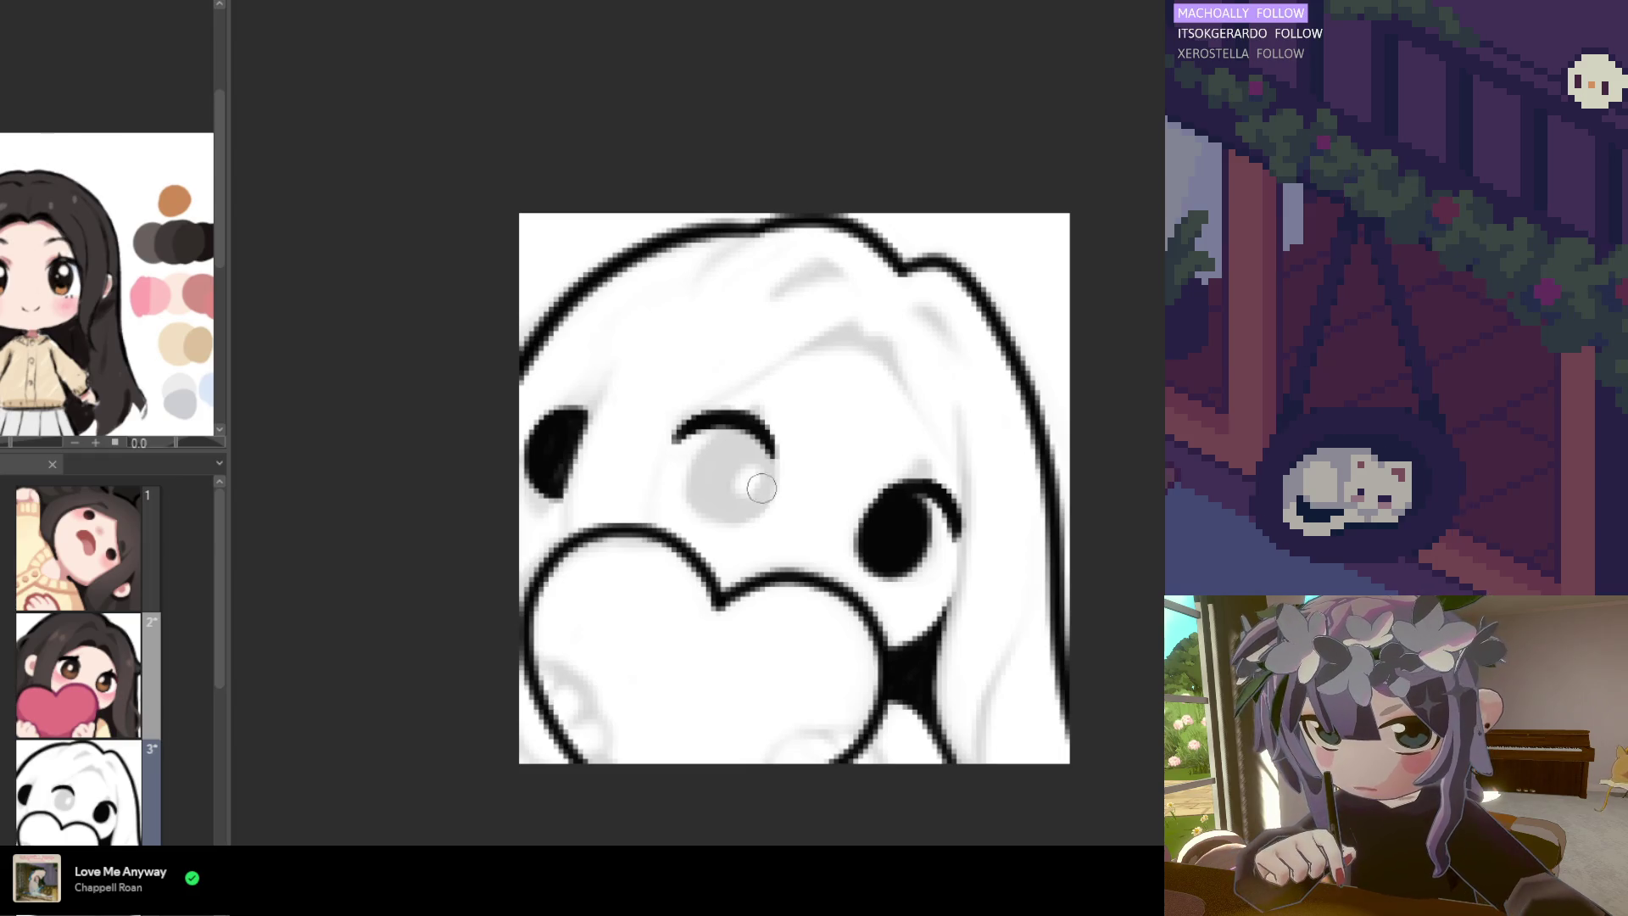
Sample black and paint the middle eye's pupil solid black, undoing the oversized attempts
left_click(914, 530, "alt")
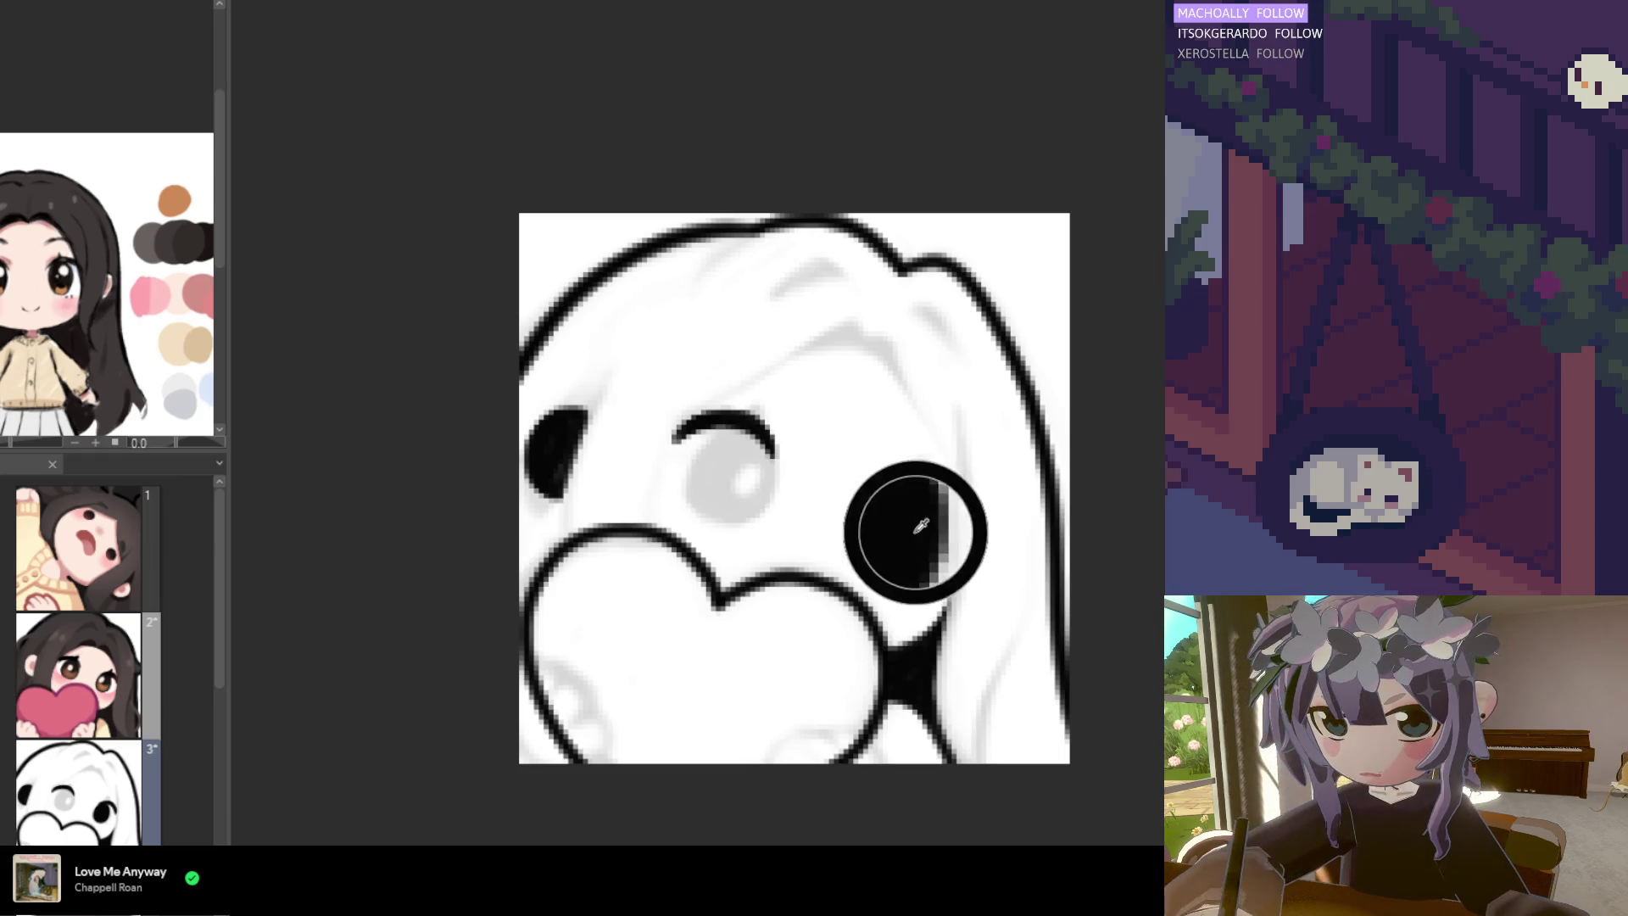
left_click(736, 473, "alt")
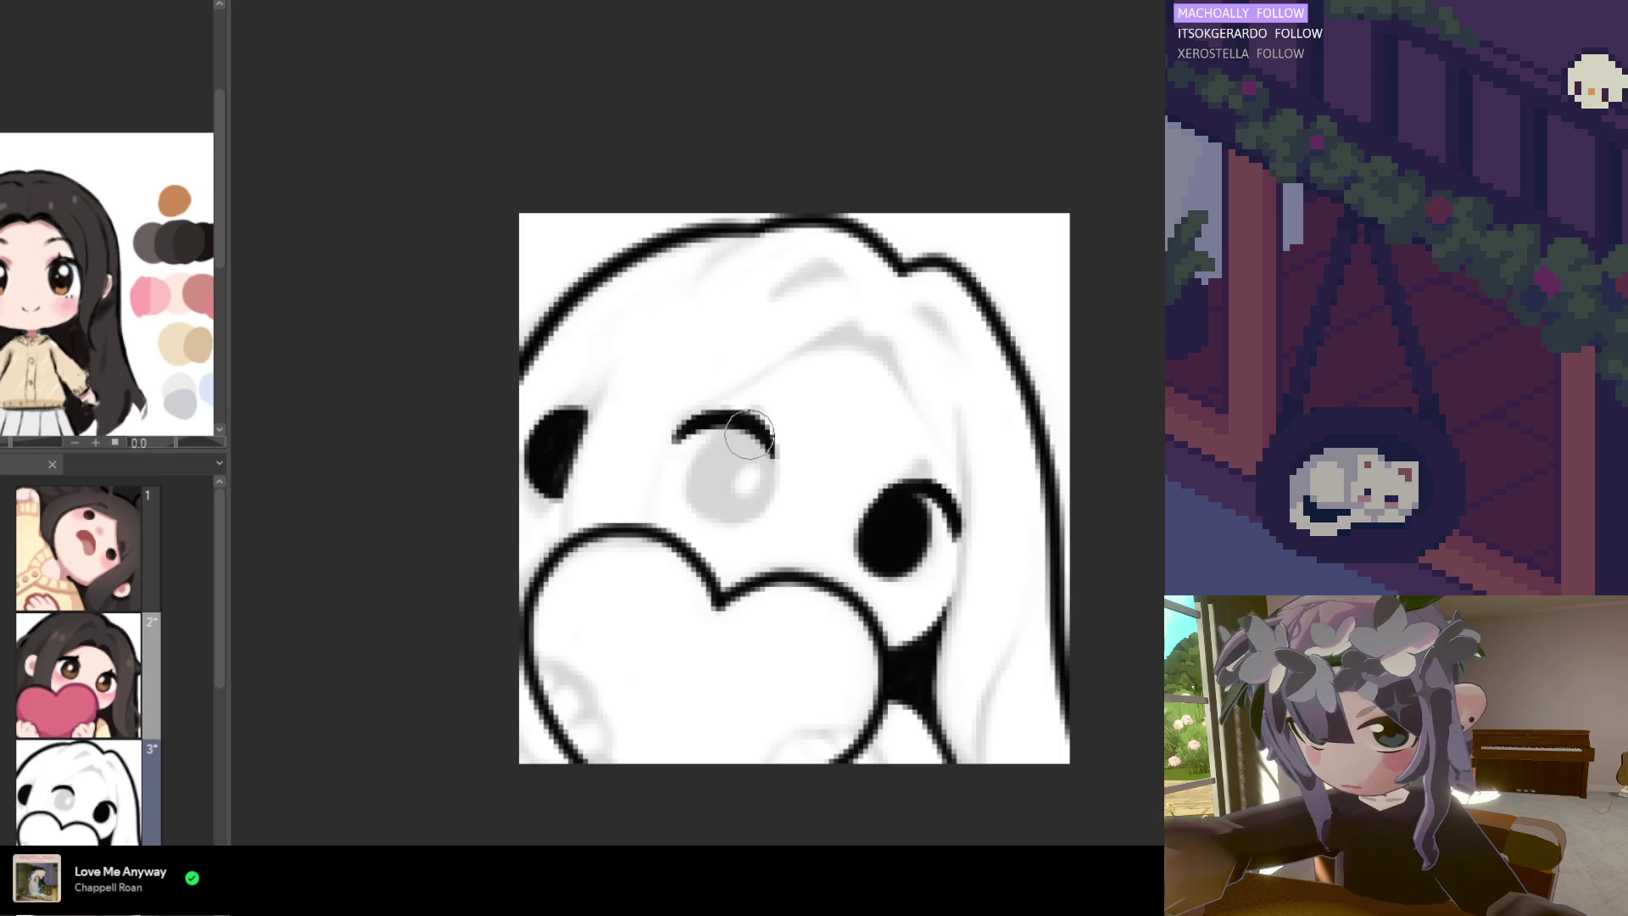
left_click(742, 469, "alt")
left_click(730, 458, "alt")
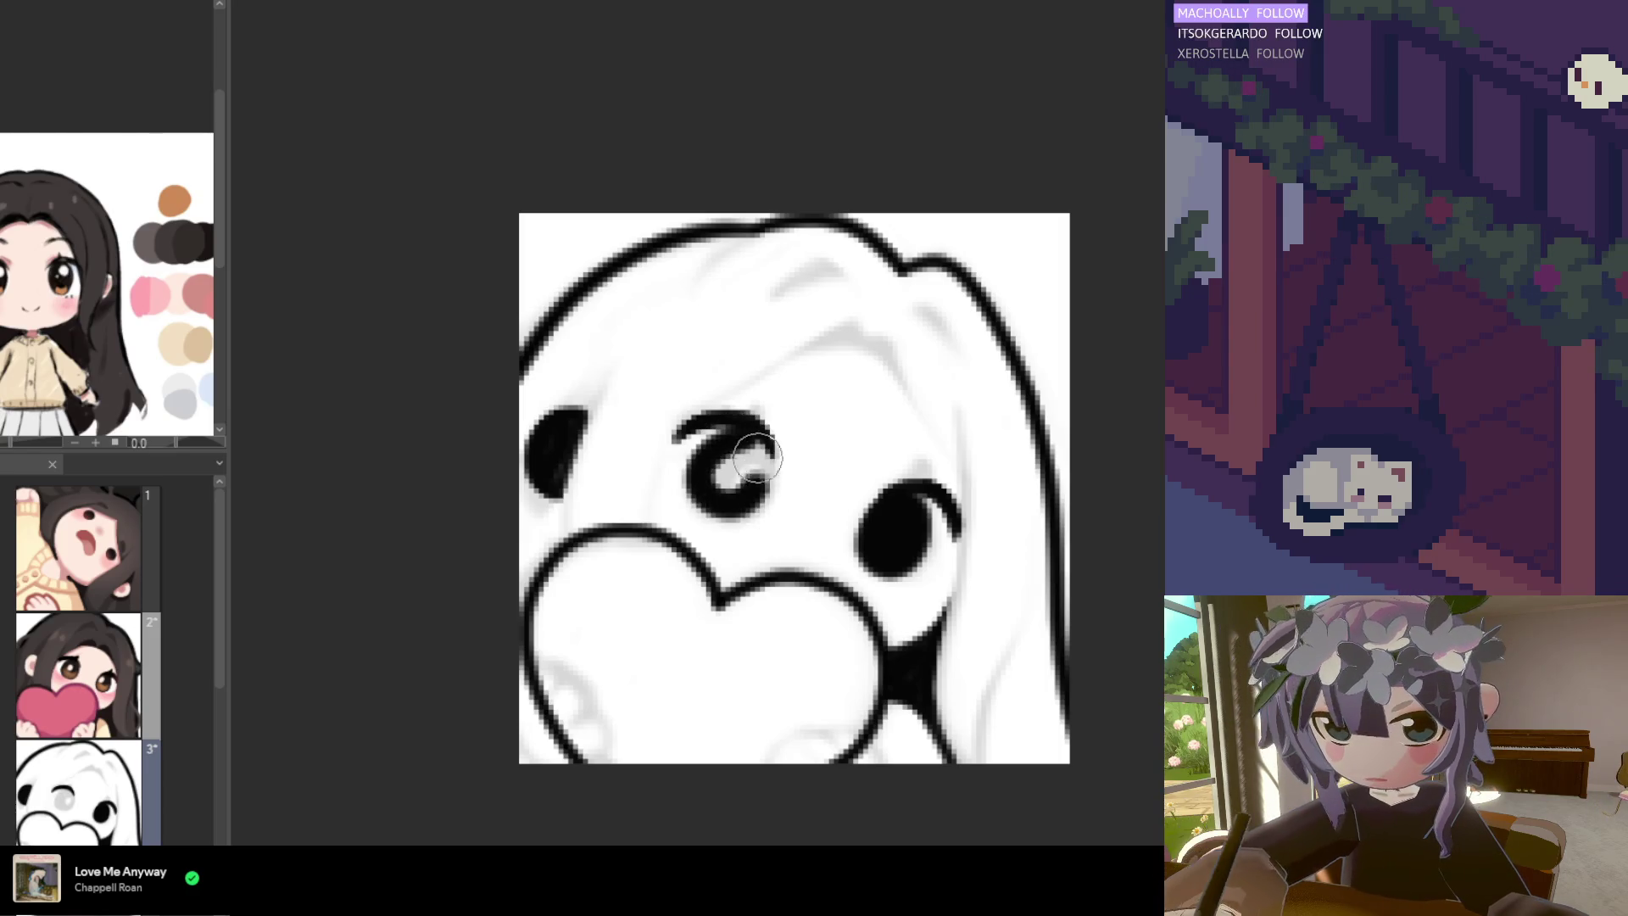
left_click(746, 465, "alt")
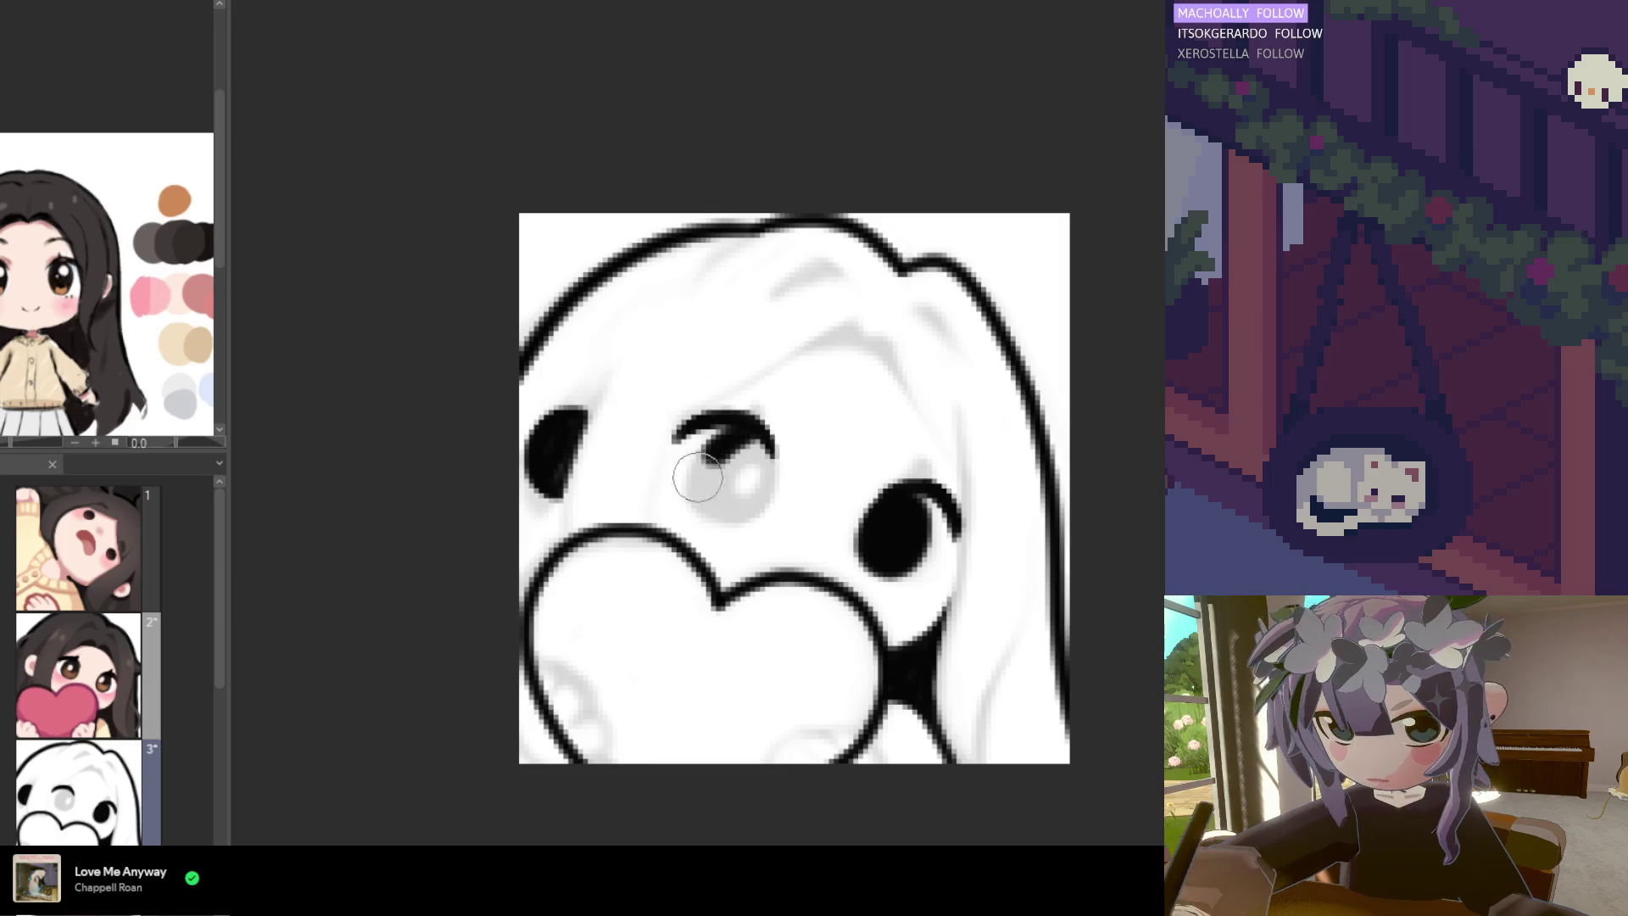
mouse_move(697, 477)
left_mouse_down()
mouse_move(731, 496)
mouse_move(741, 447)
mouse_move(721, 501)
mouse_move(772, 496)
left_mouse_up()
key("ctrl+z")
key("ctrl+z")
mouse_move(750, 441)
left_mouse_down()
mouse_move(712, 509)
mouse_move(767, 453)
left_mouse_up()
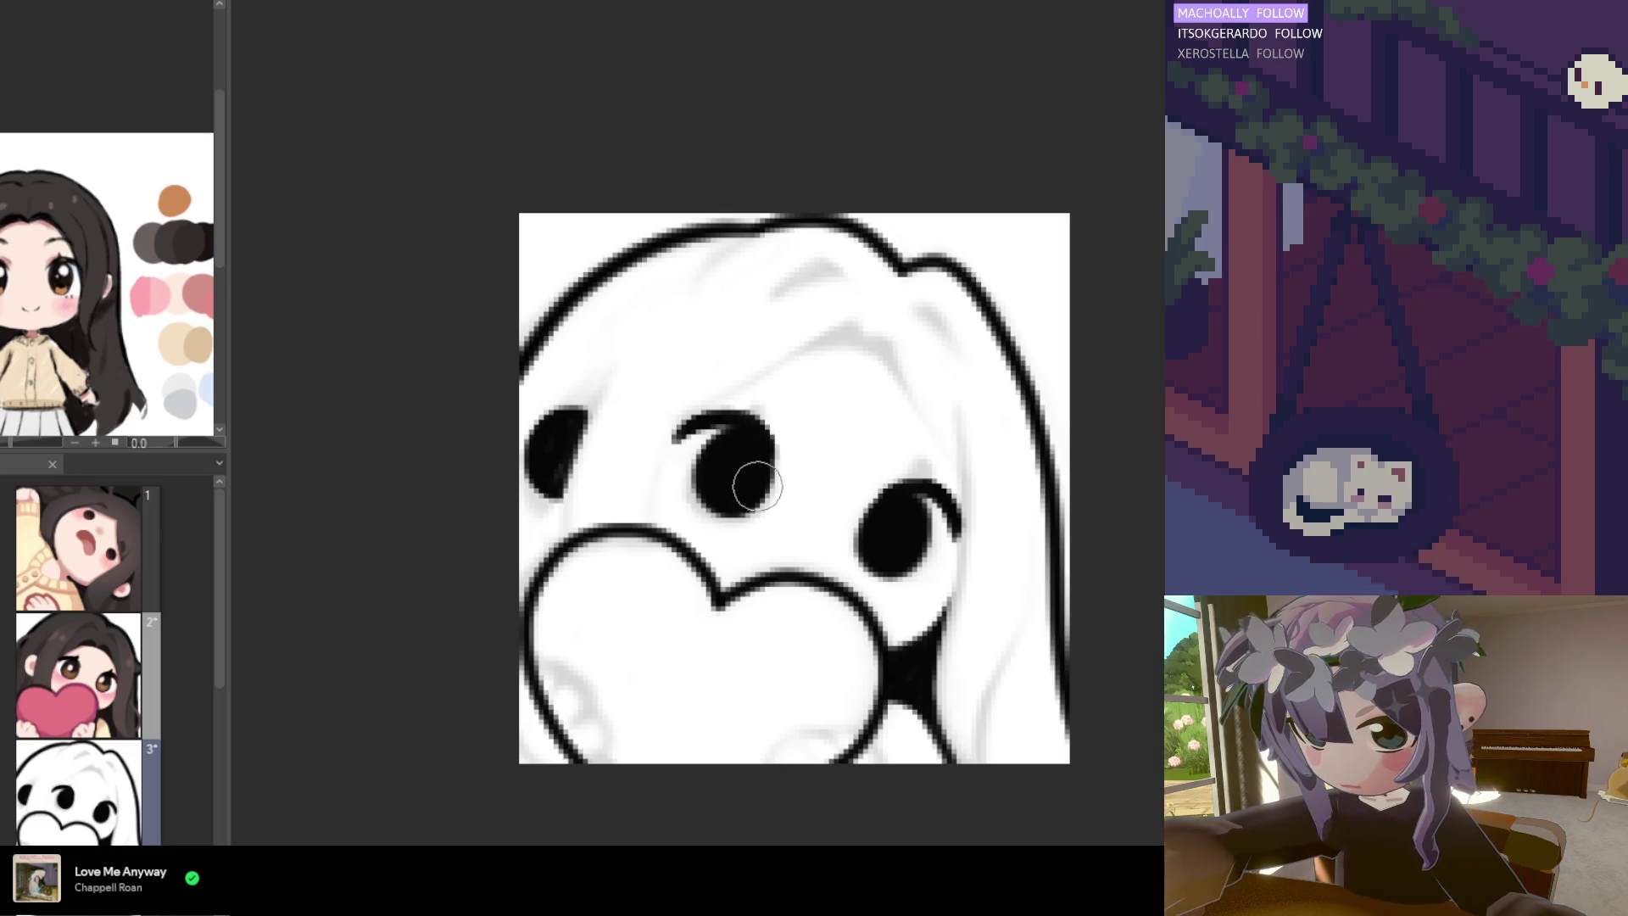
left_click_drag(711, 450, 745, 461)
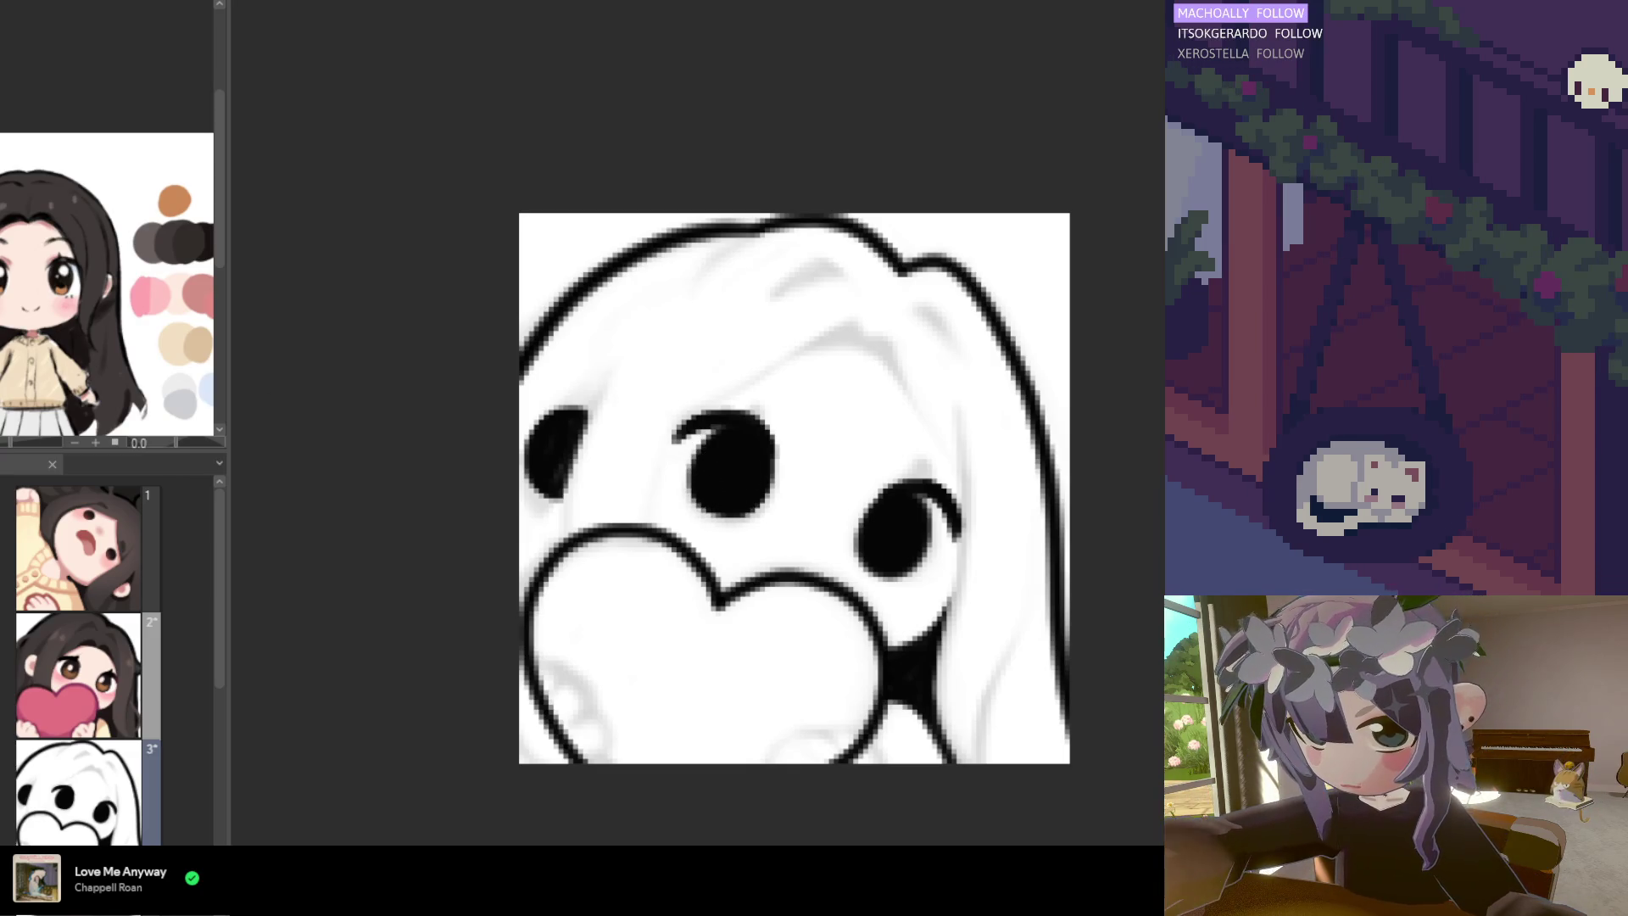
left_click(736, 465)
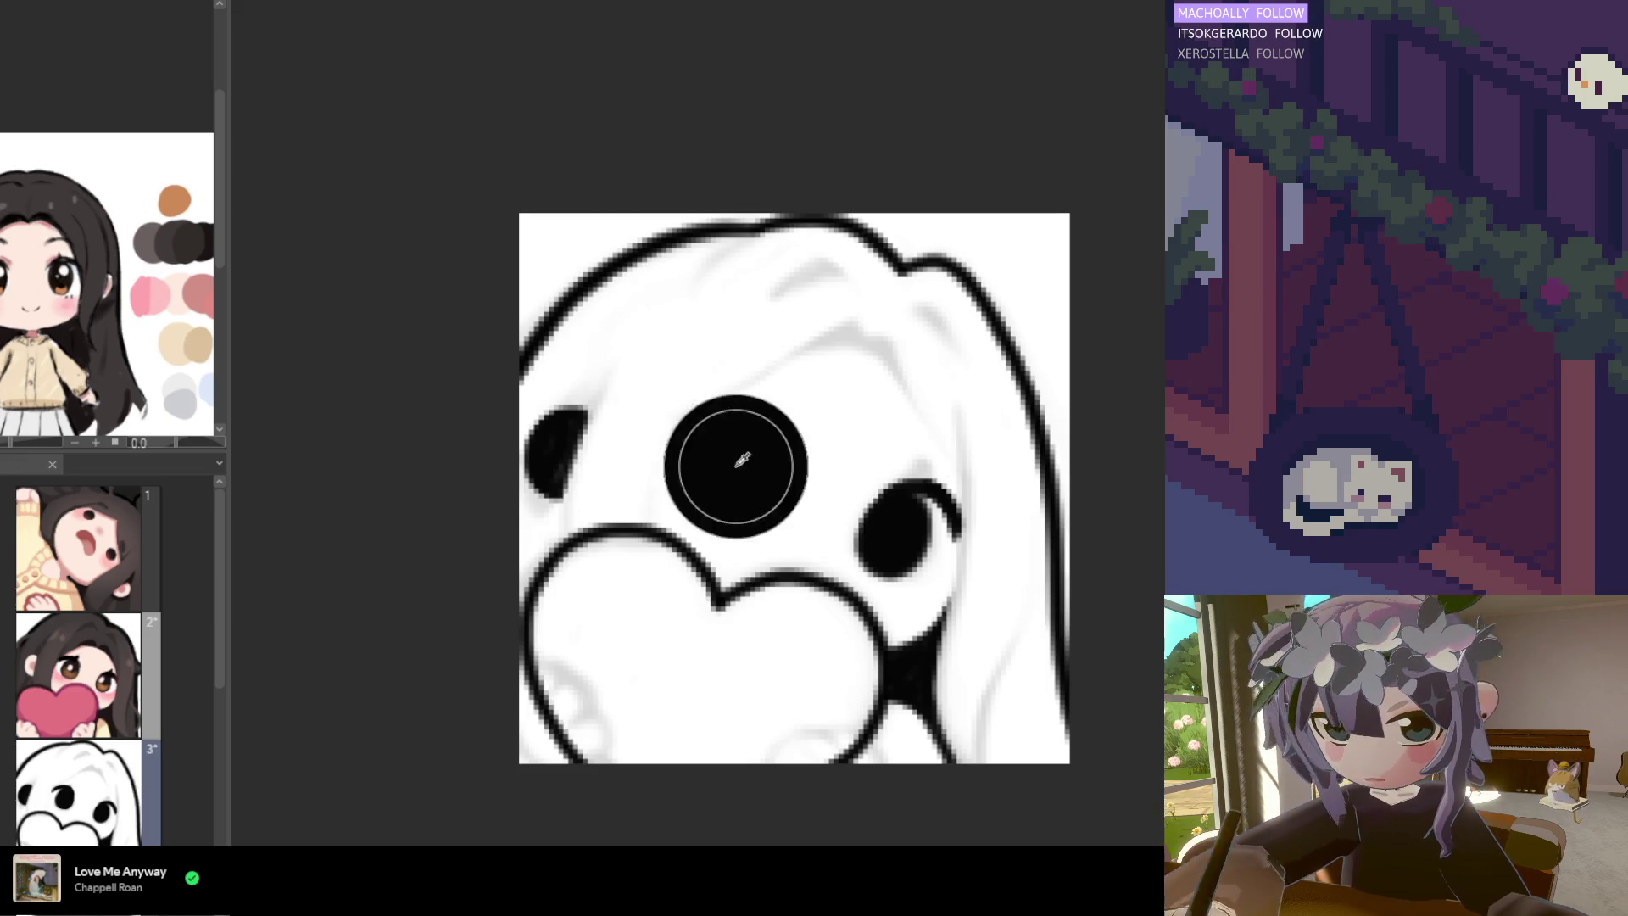
key("ctrl+z")
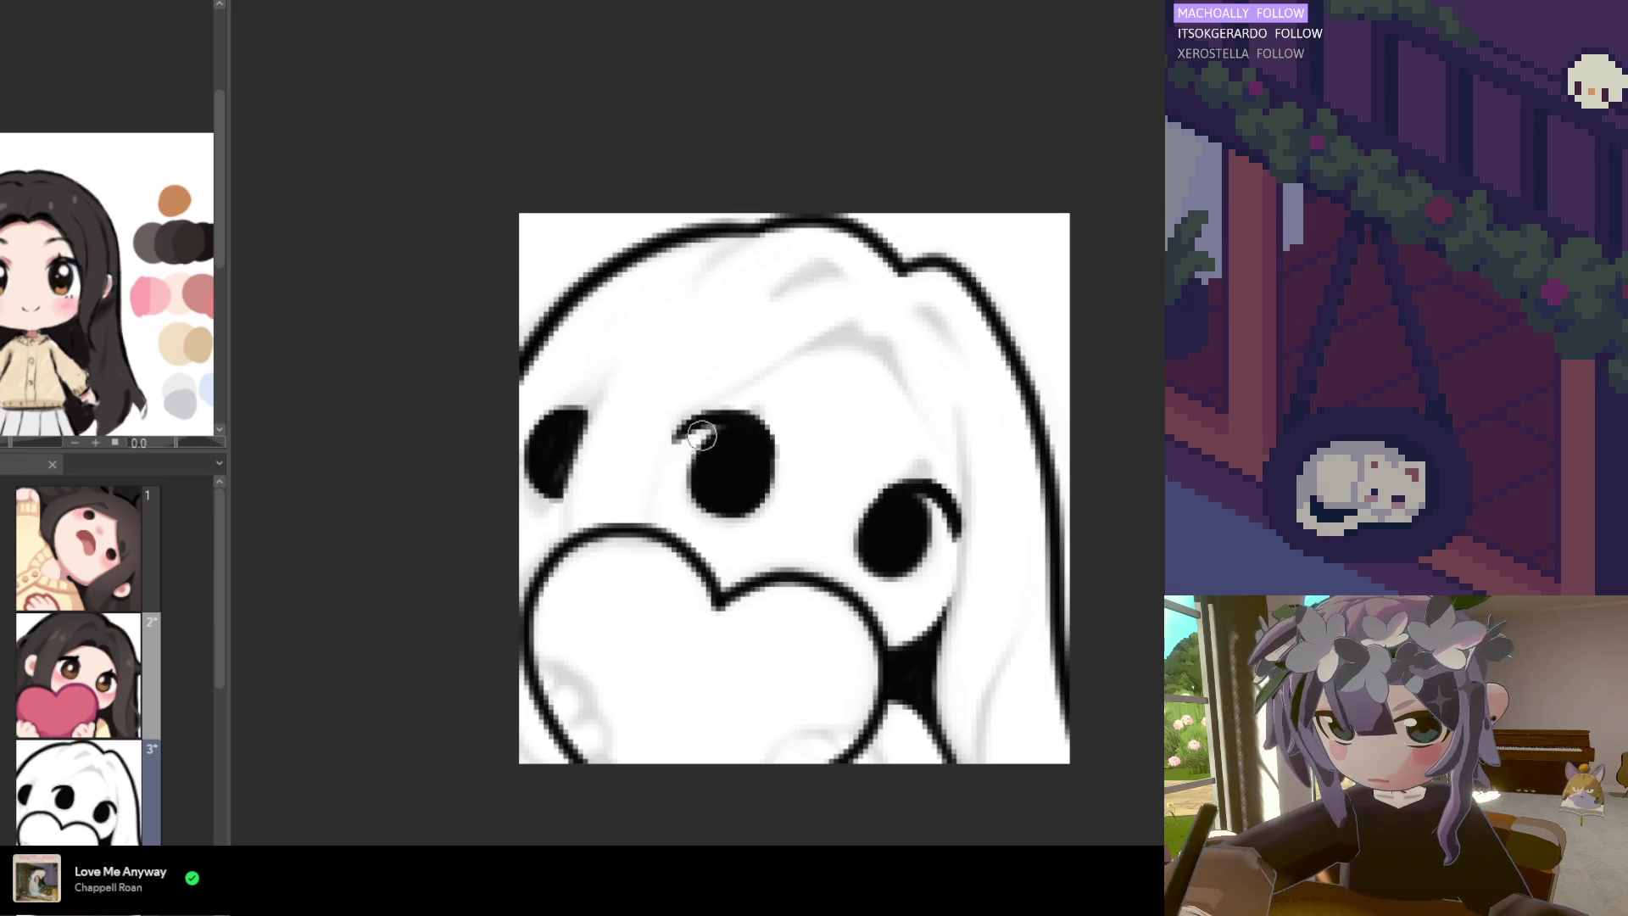
Draw an arched black lid line over the middle eye
left_click_drag(674, 440, 766, 424)
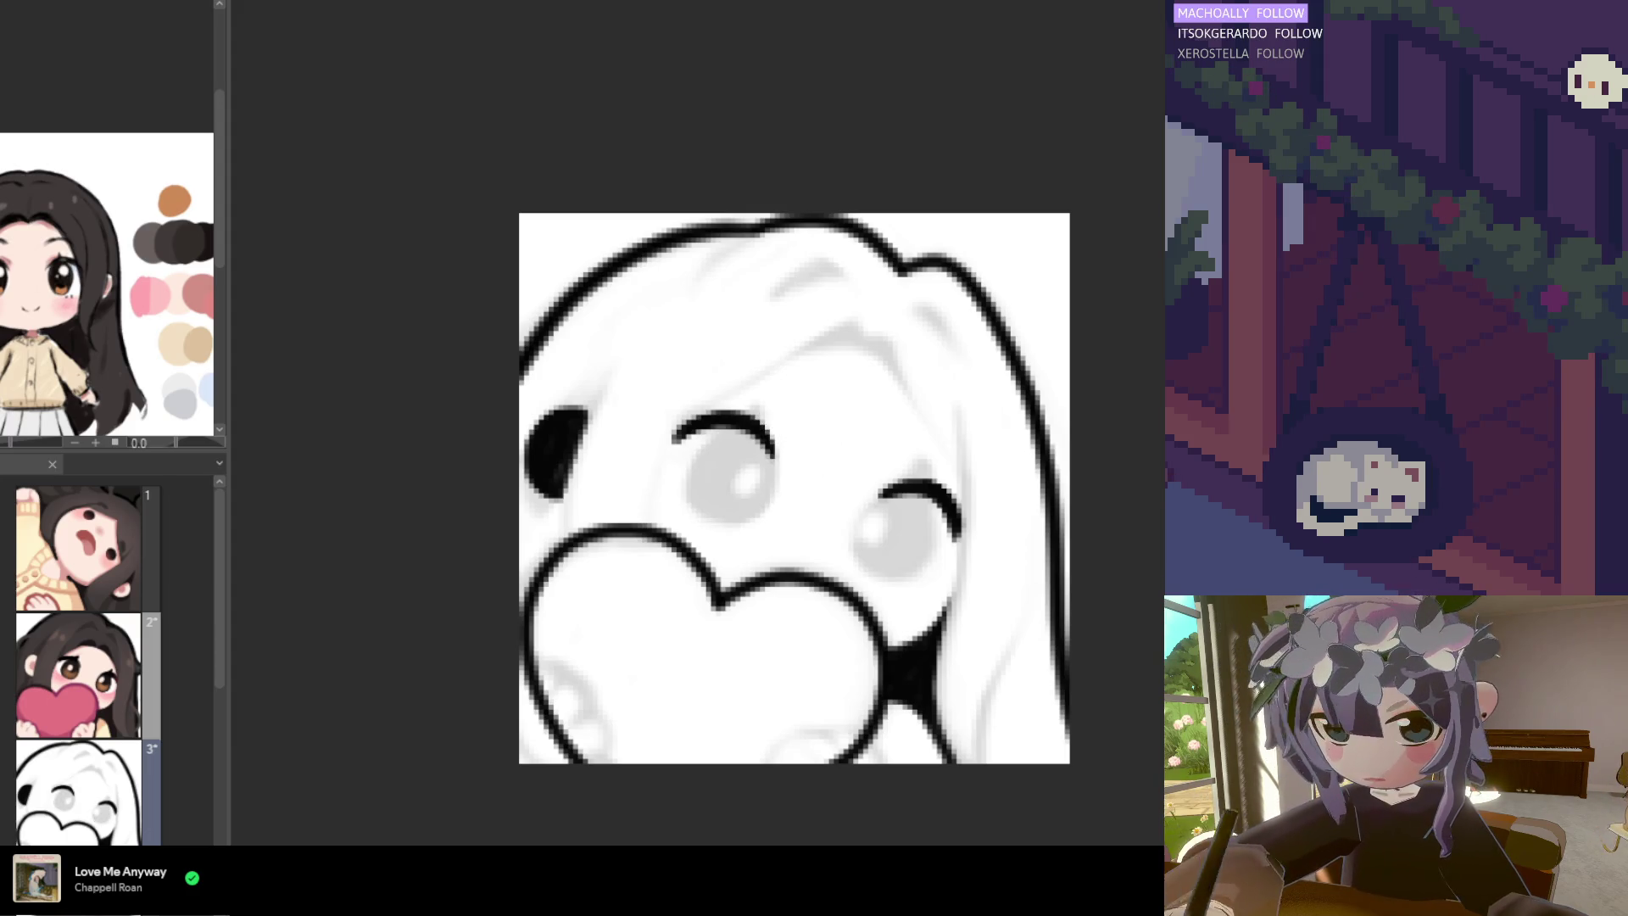
left_click(692, 424, "alt")
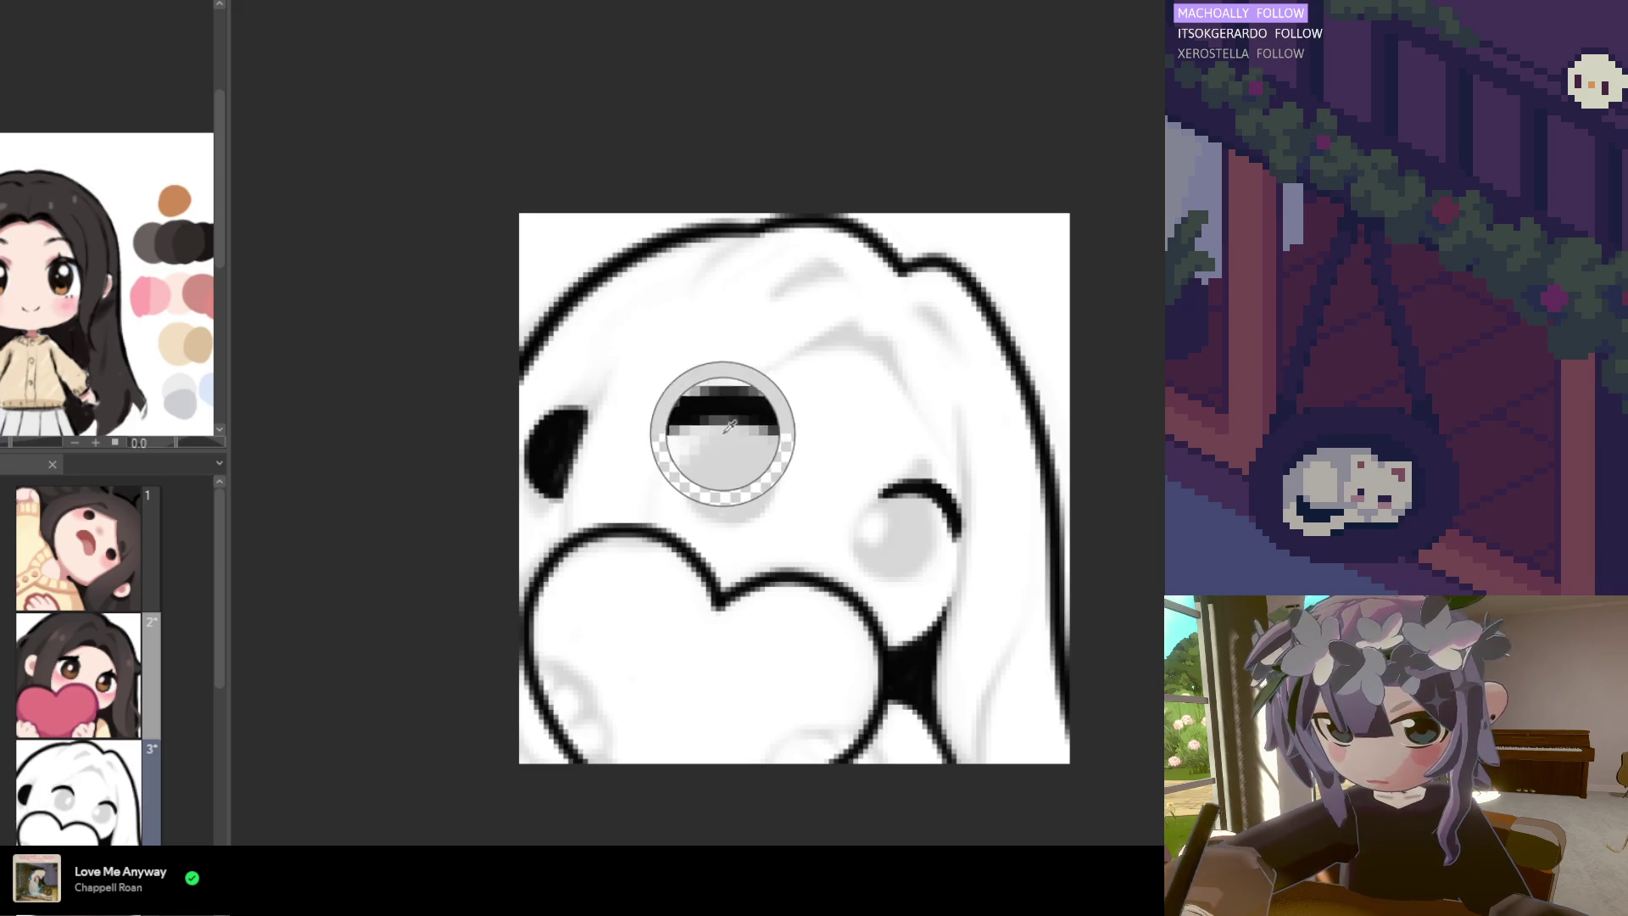
left_click(719, 415, "alt")
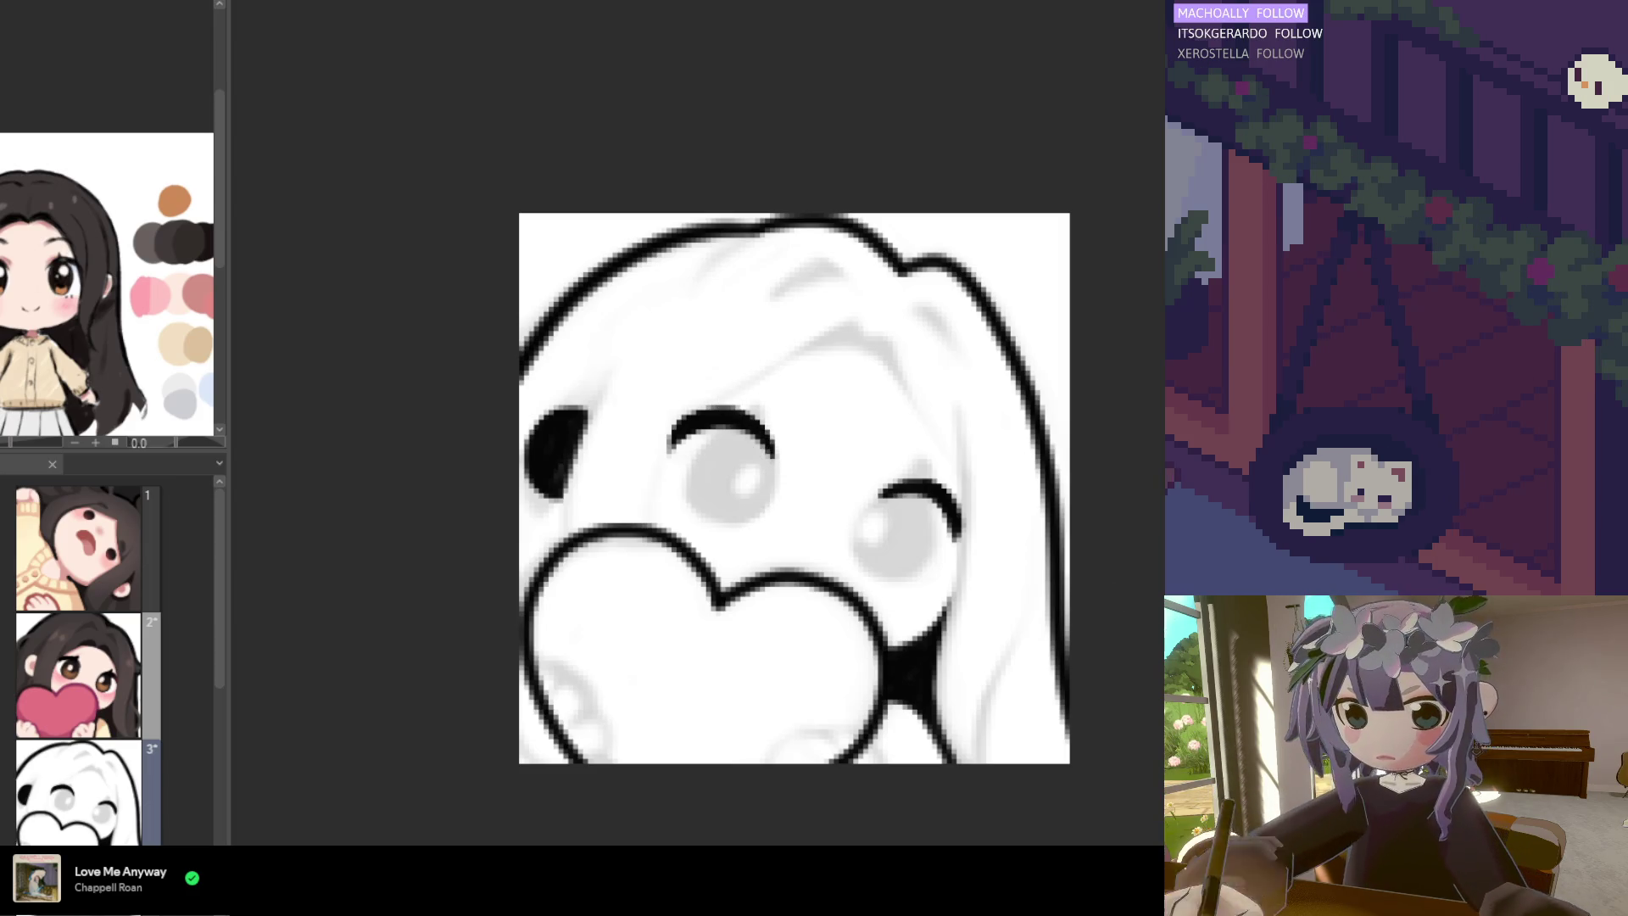
scroll(741, 443, "down", 3)
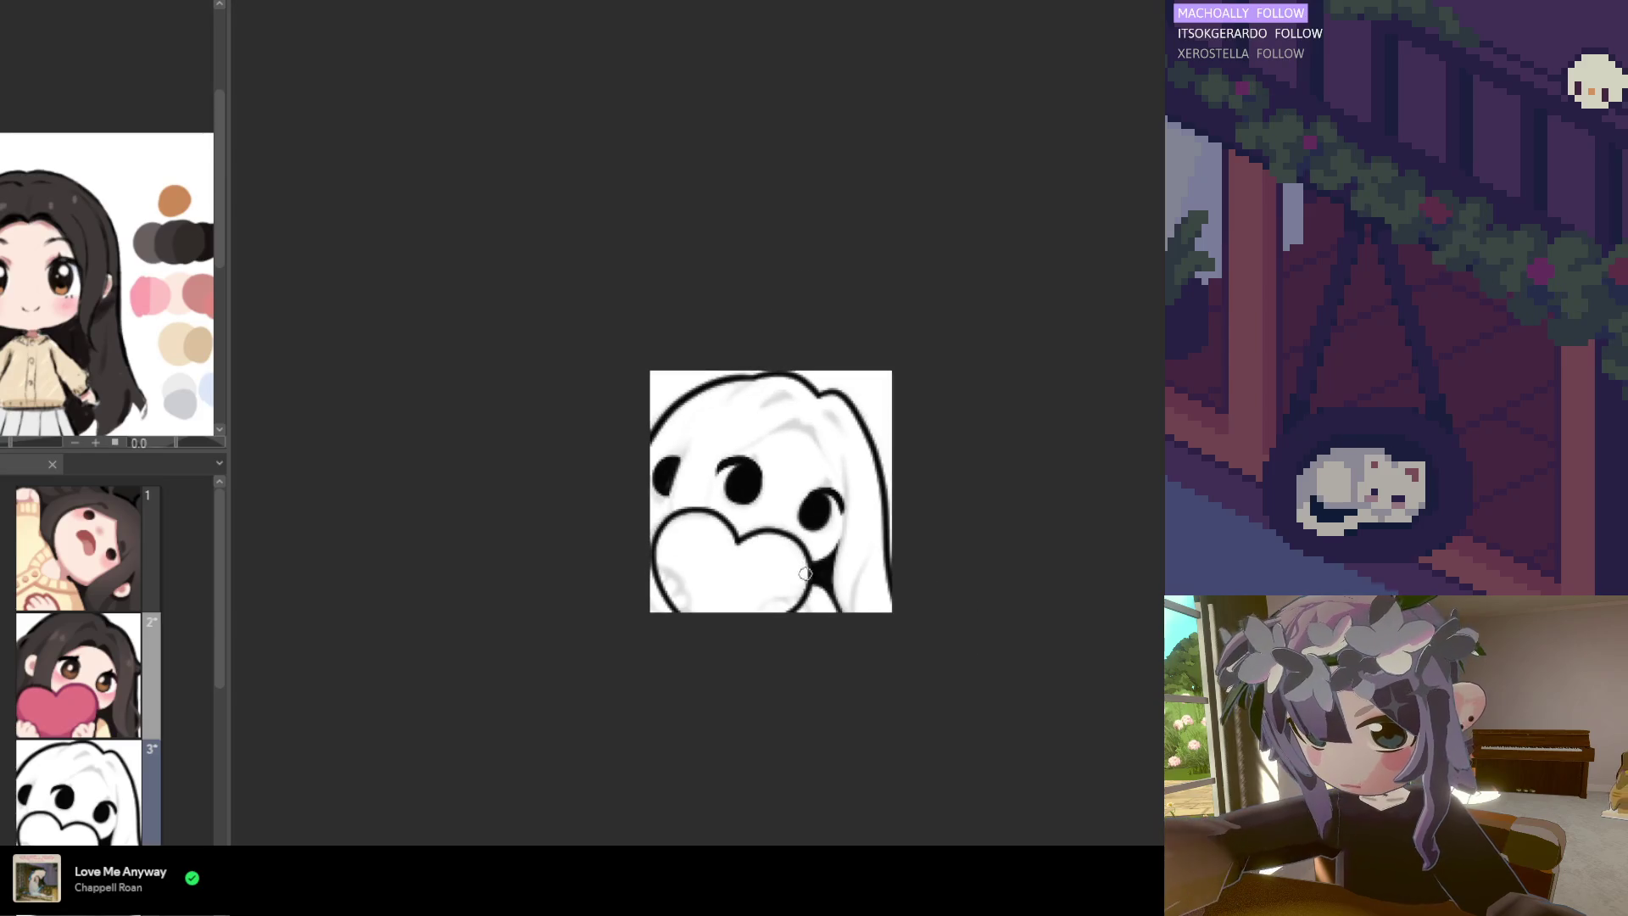
Add a small tail and thin lash arc above the right eye, and lengthen the middle eye's top arc
scroll(806, 574, "up", 4)
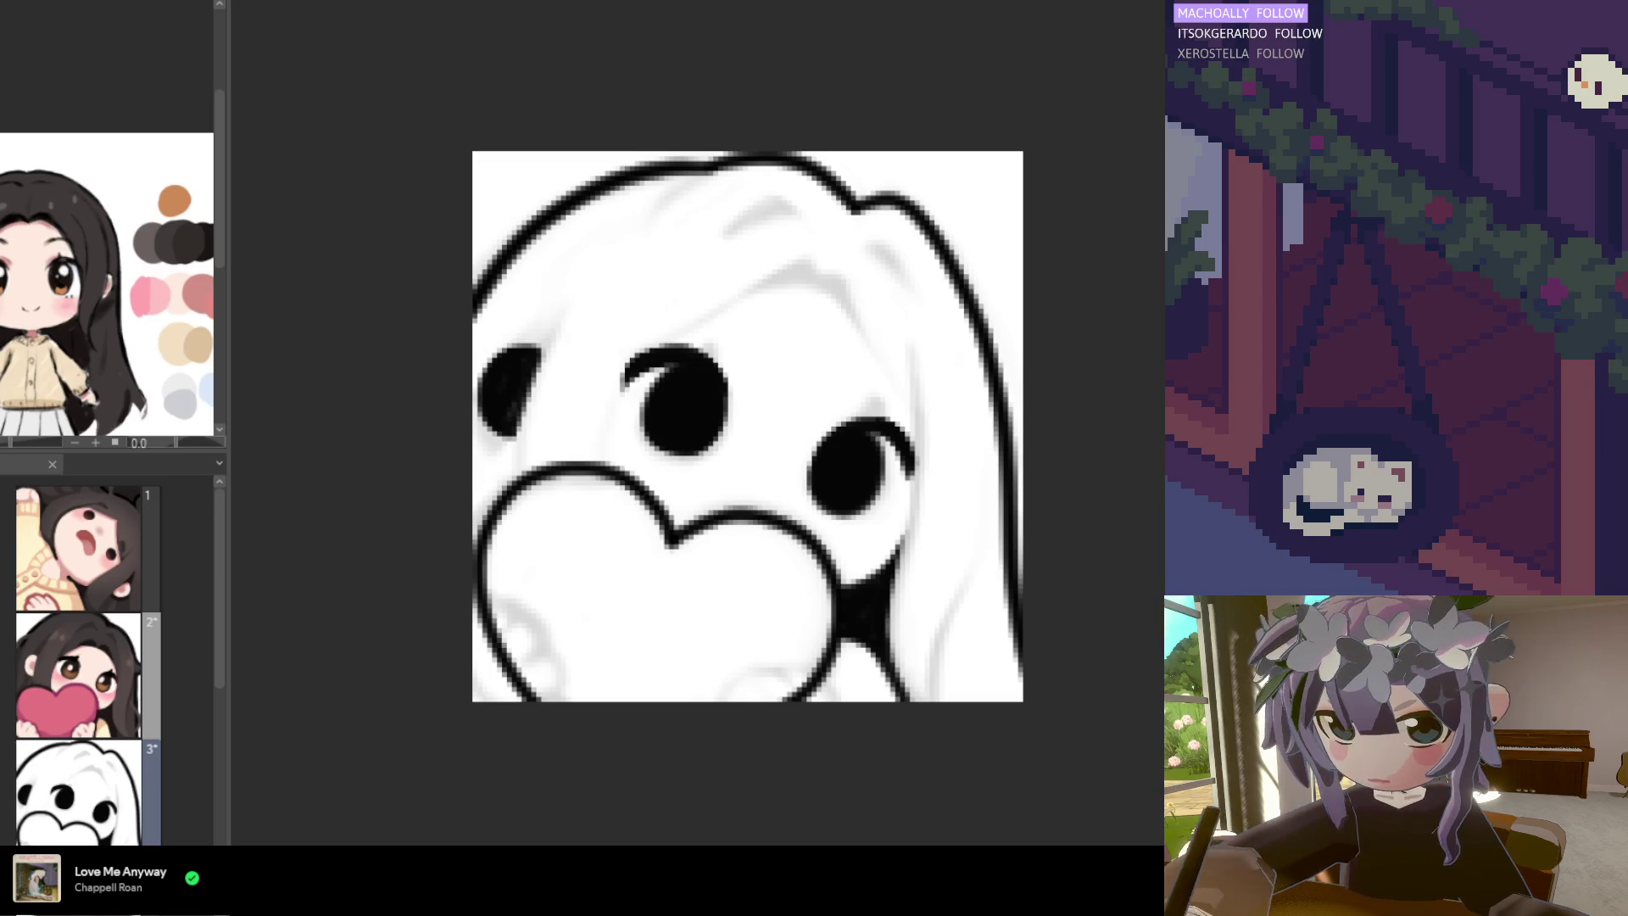
left_click_drag(853, 436, 829, 452)
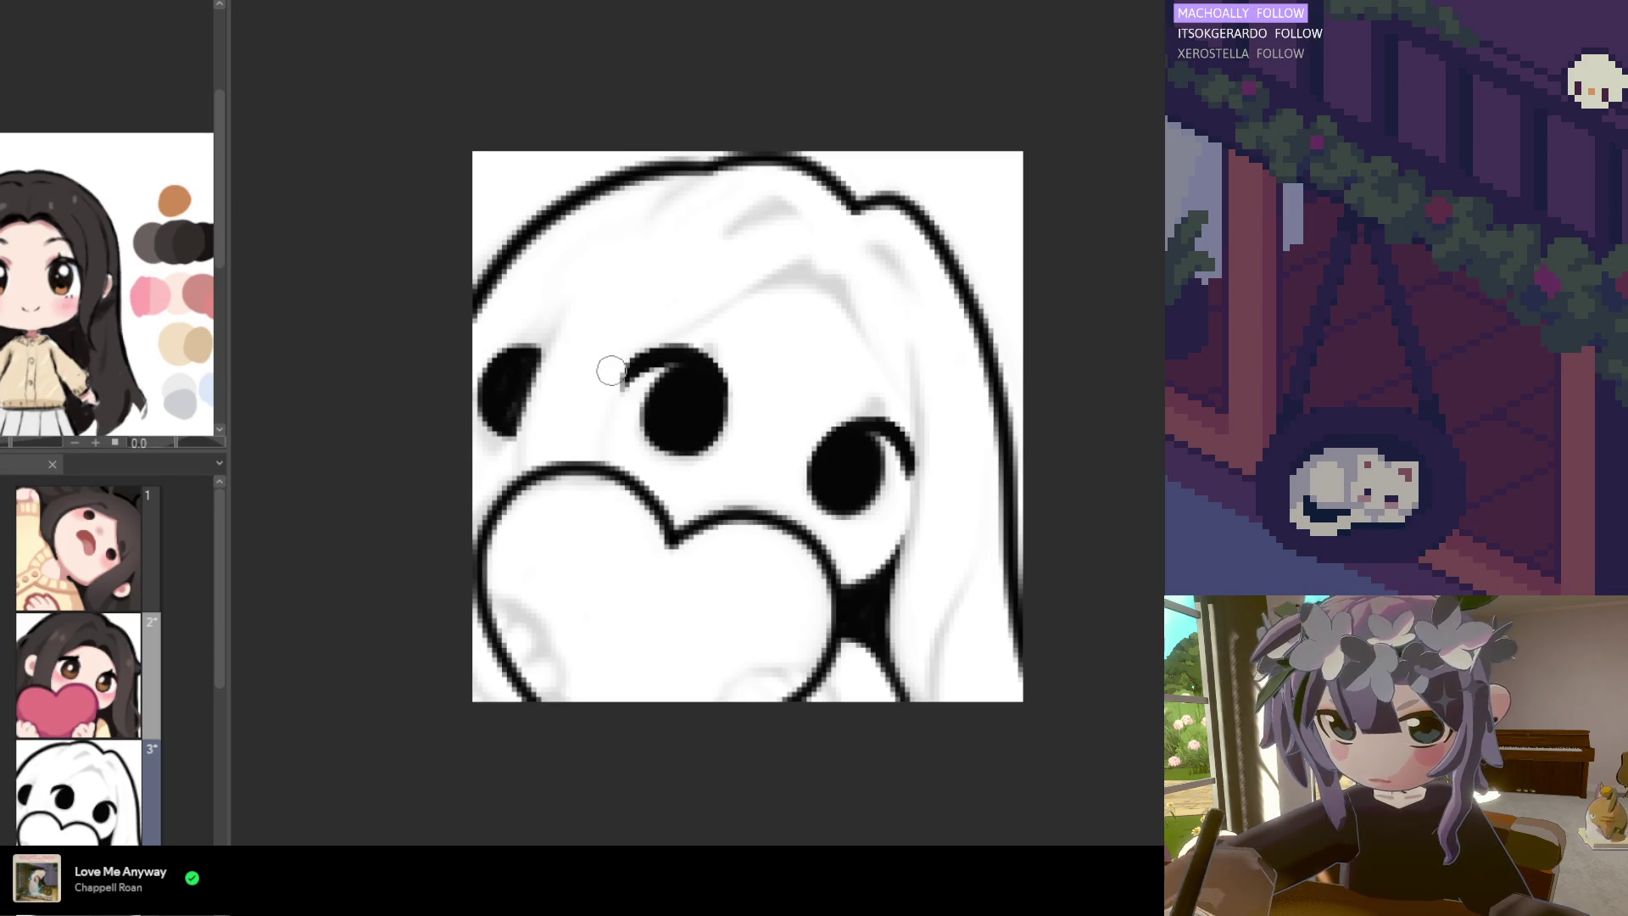
left_click(636, 364)
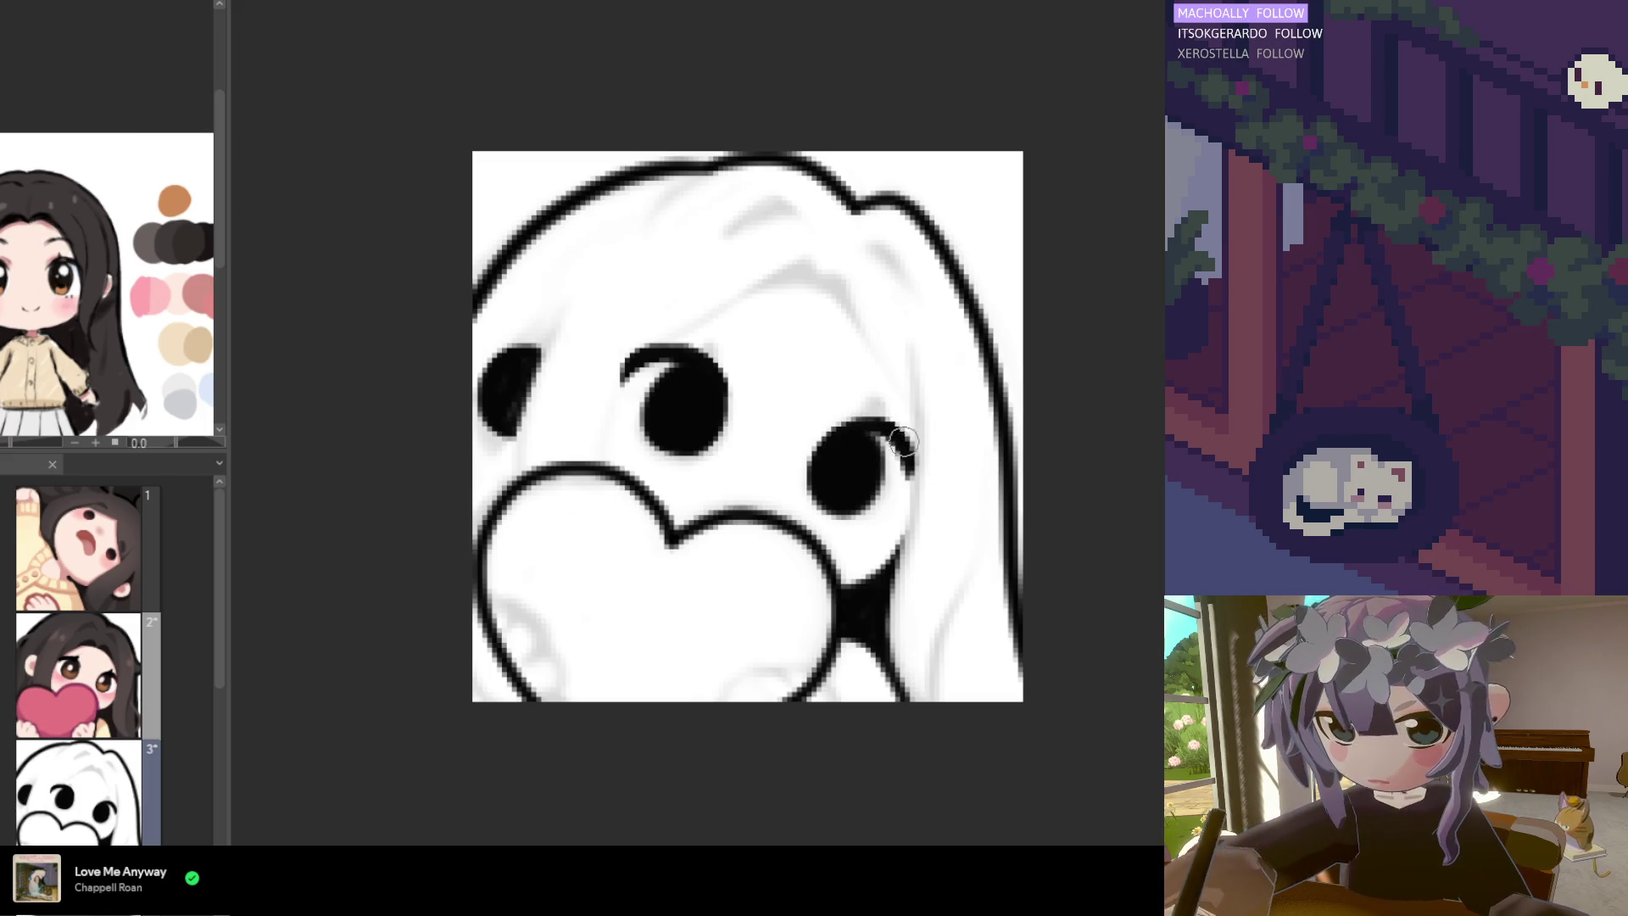
mouse_move(890, 399)
left_mouse_down()
mouse_move(866, 419)
mouse_move(887, 414)
left_mouse_up()
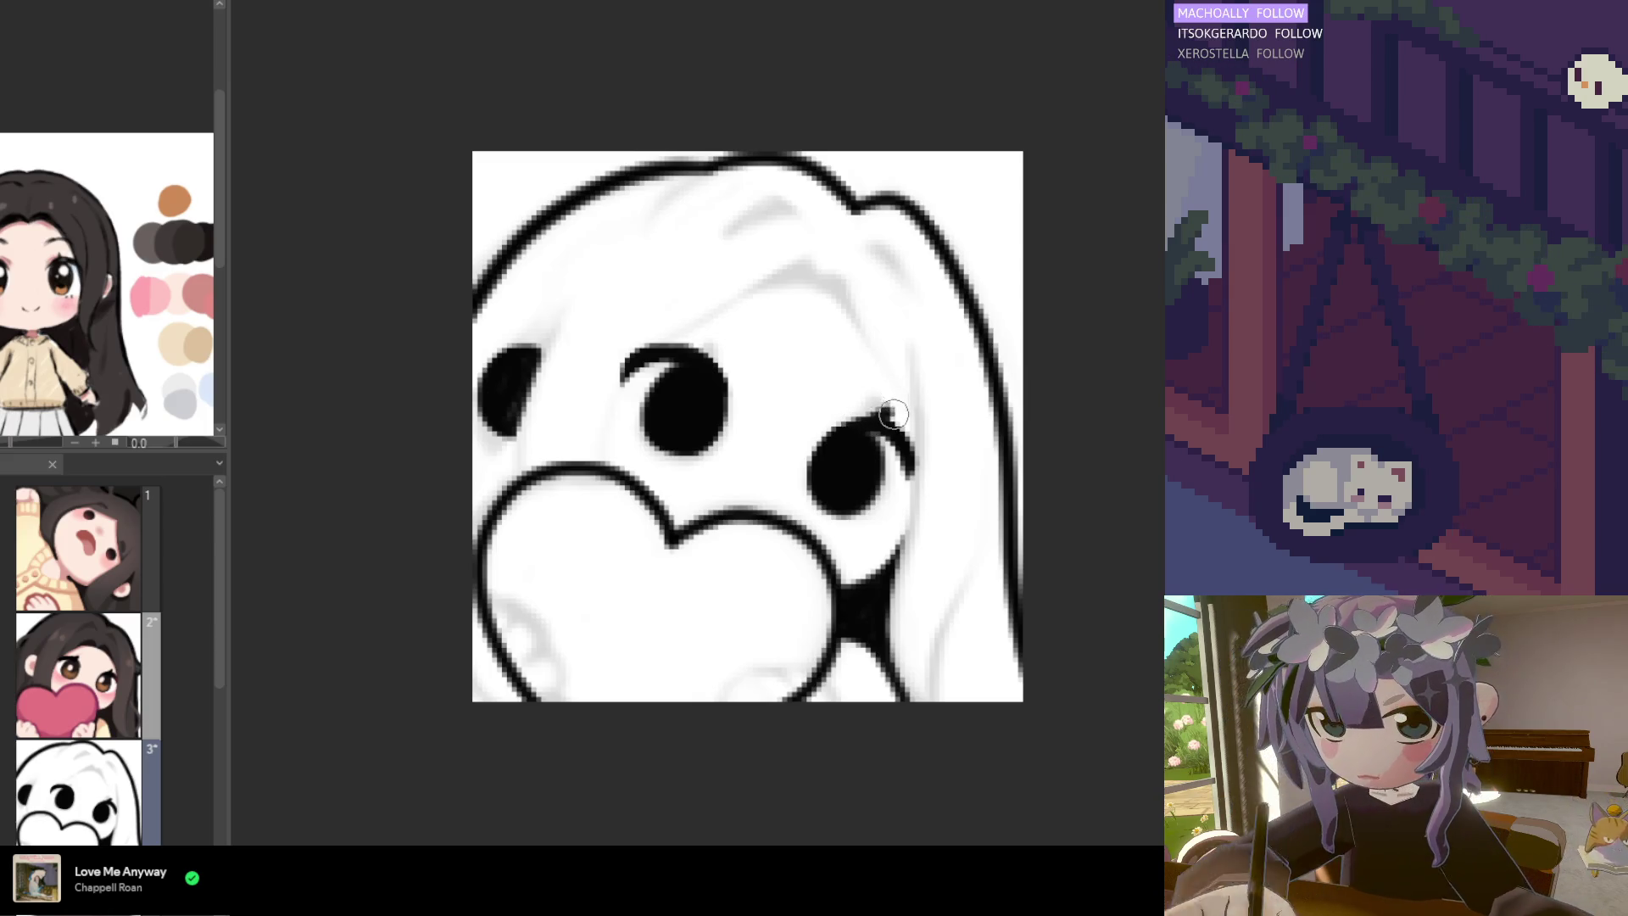
left_click_drag(642, 367, 694, 350)
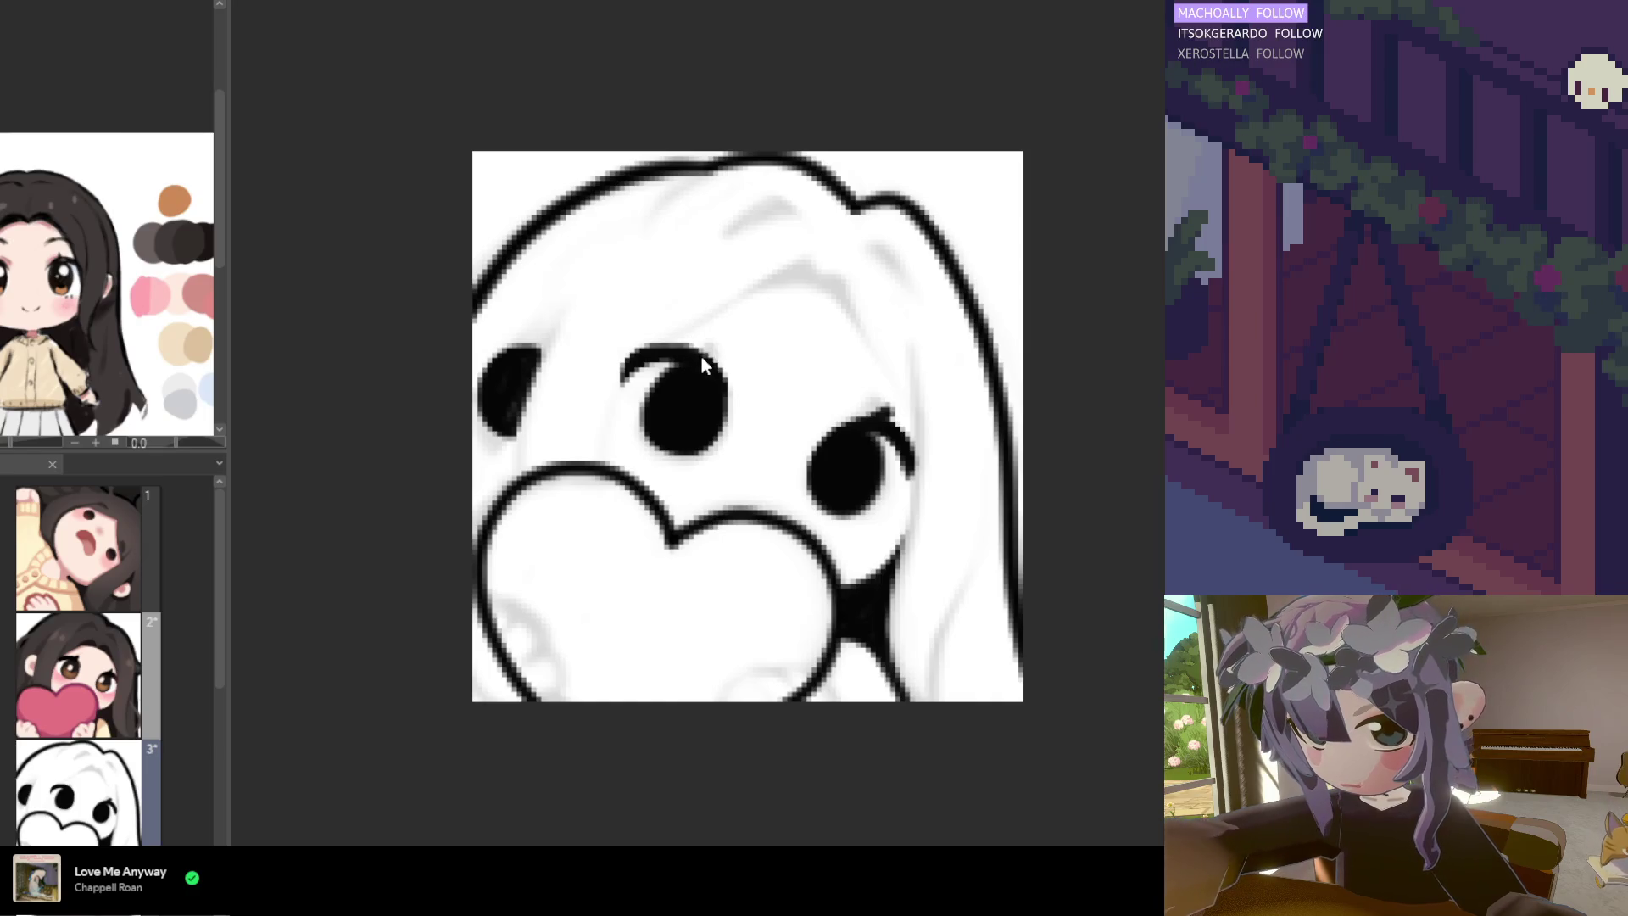
left_click(710, 348)
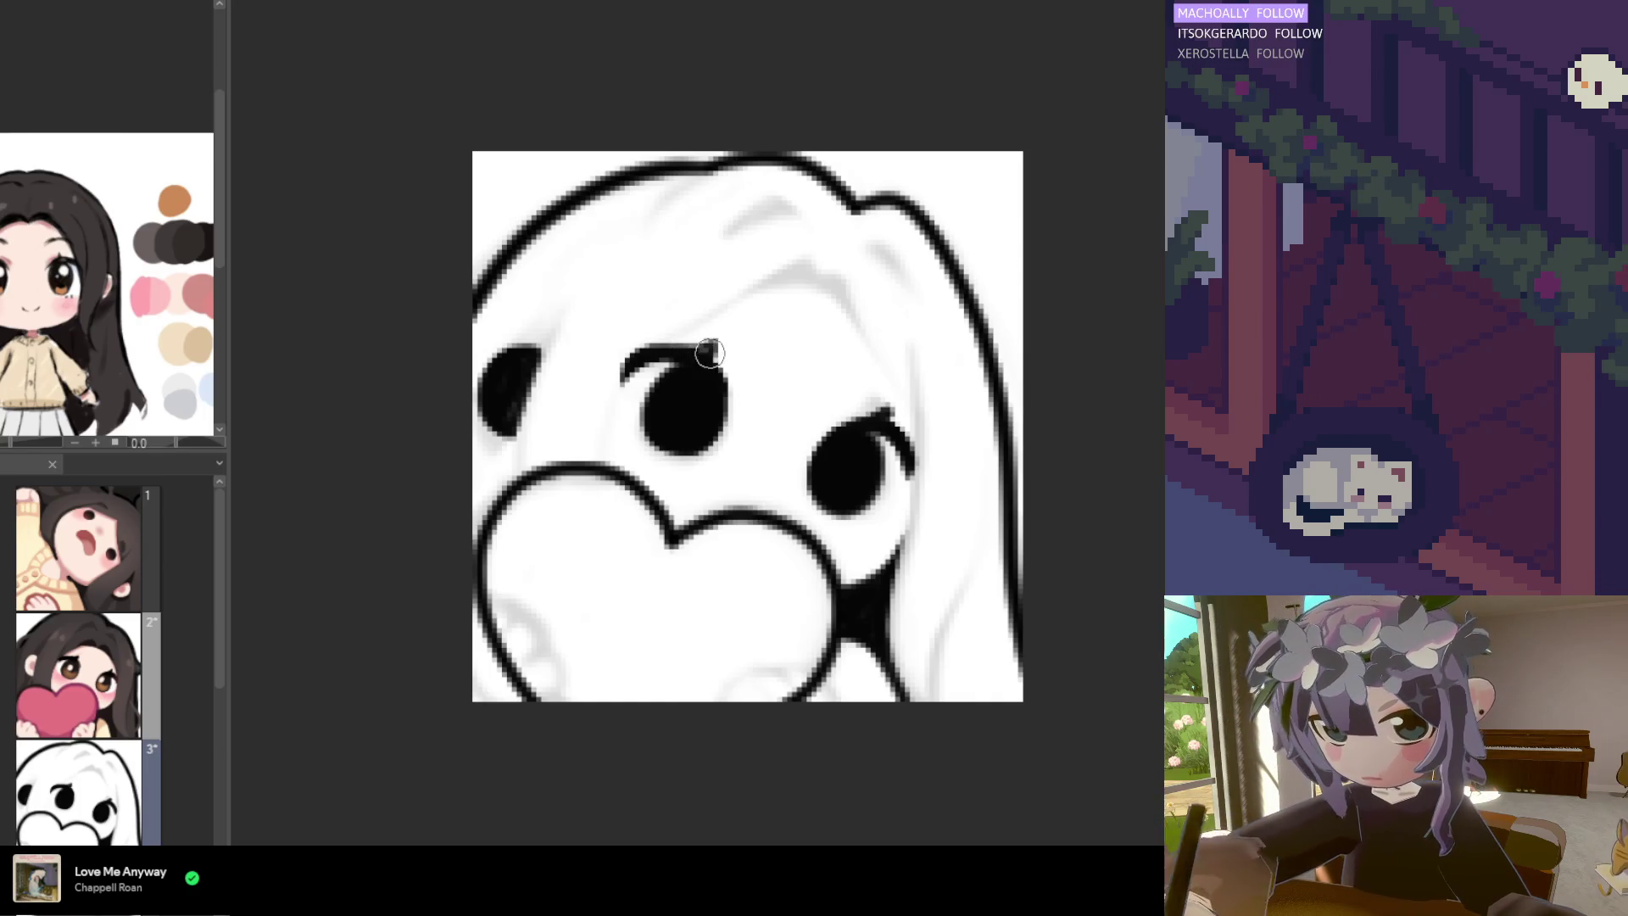
Restroke the middle eye's brow arc thicker and touch up the hook at its left end
scroll(758, 497, "down", 2)
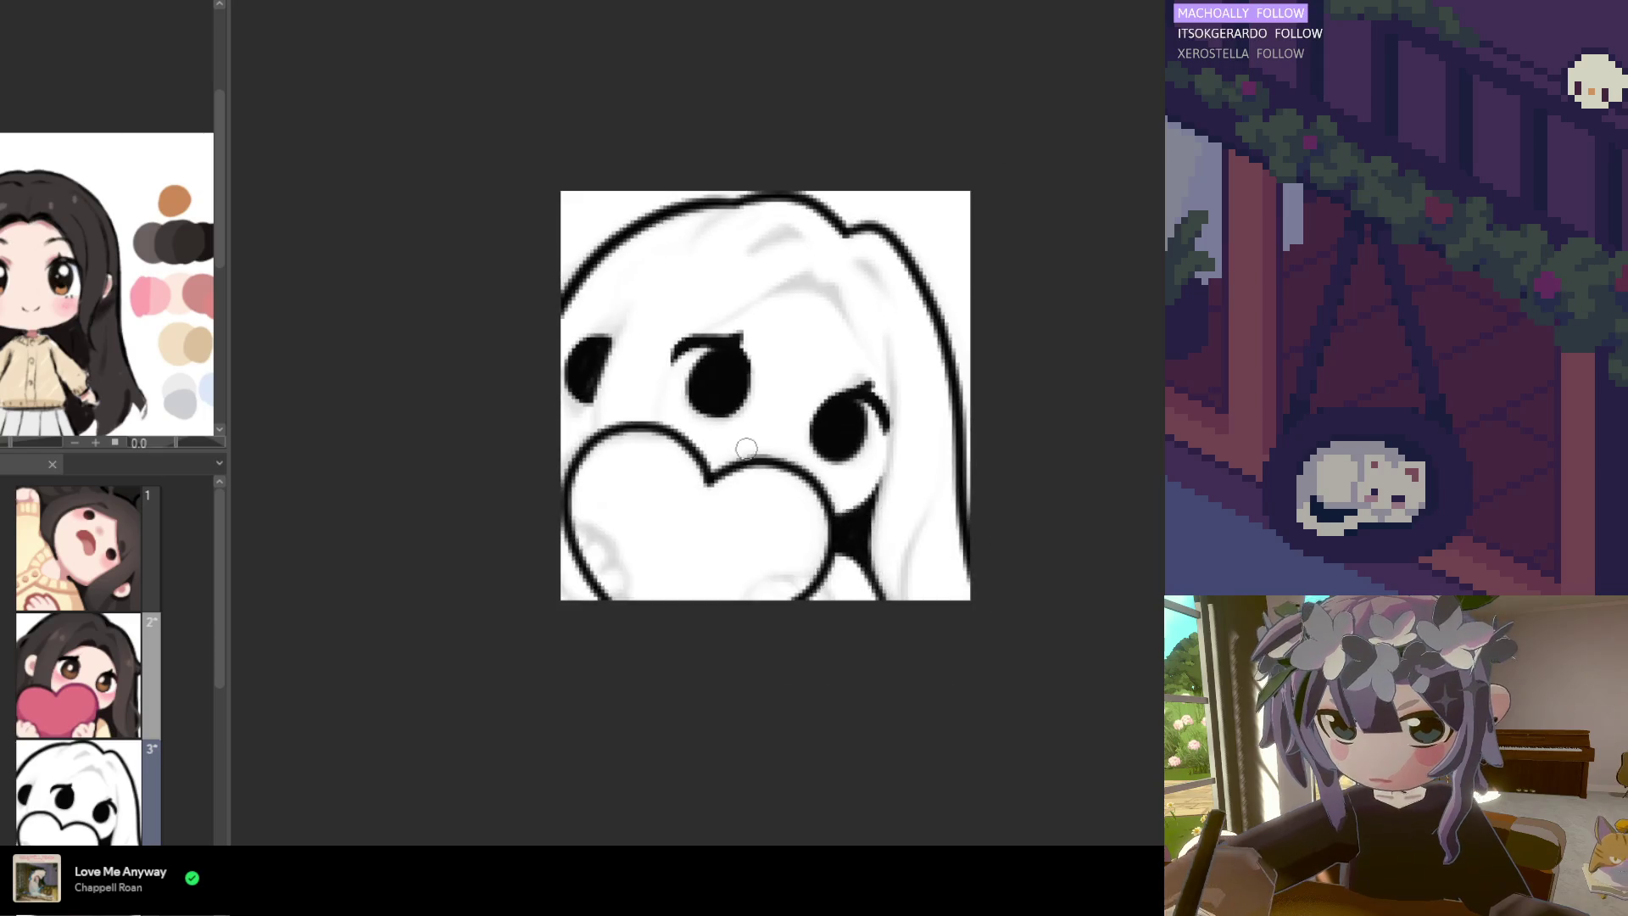
scroll(758, 496, "up", 1)
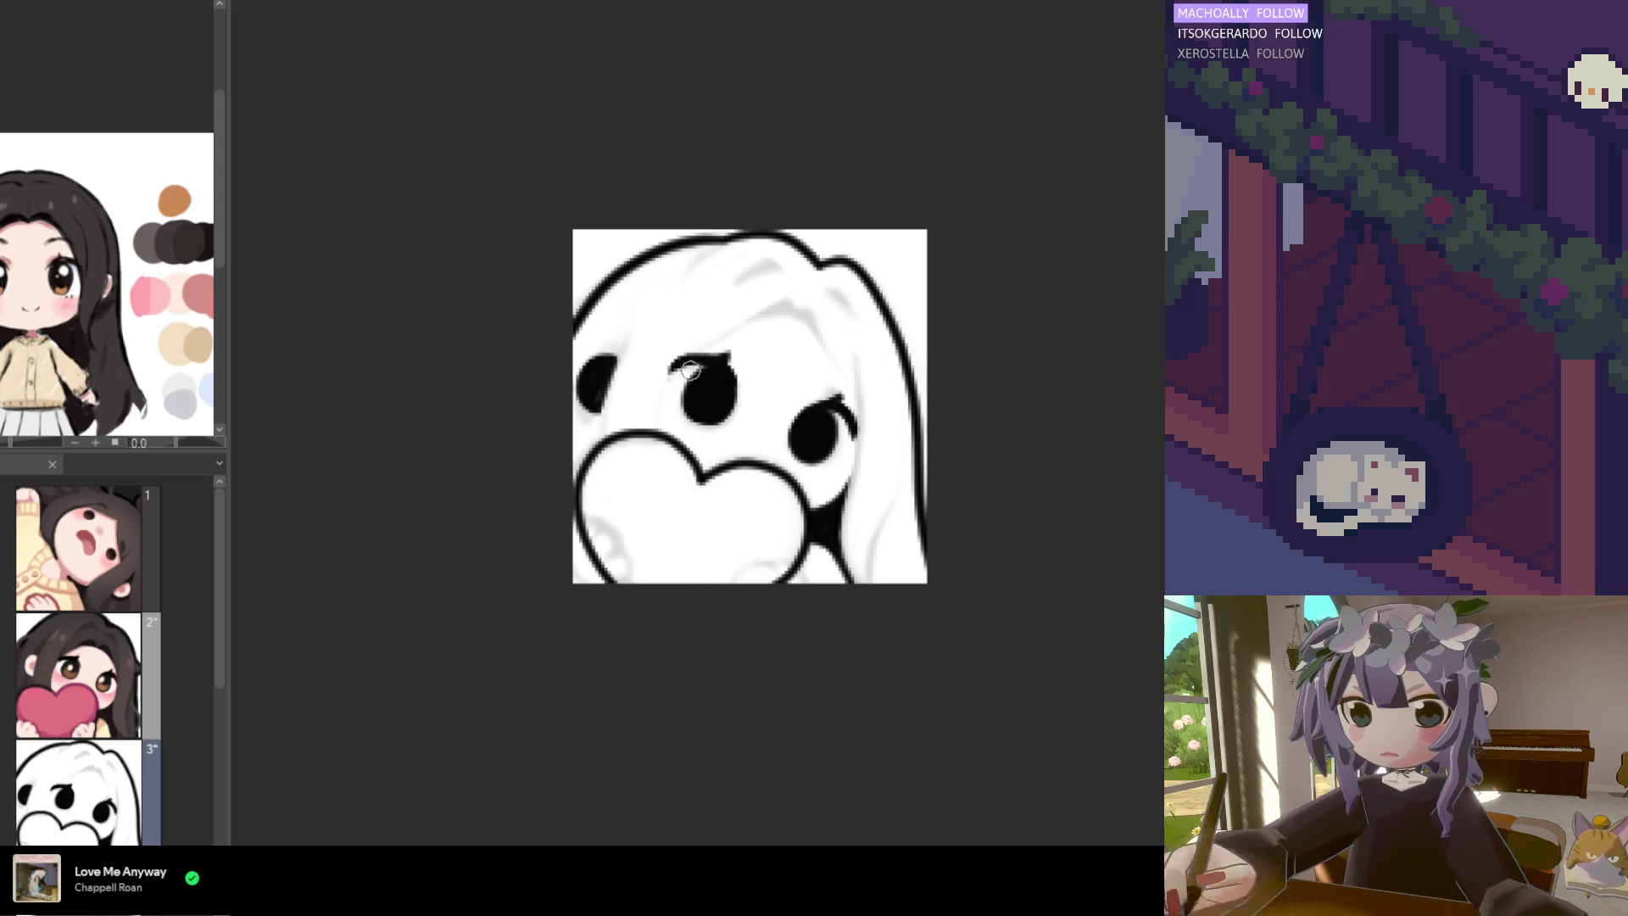
left_click_drag(678, 363, 717, 363)
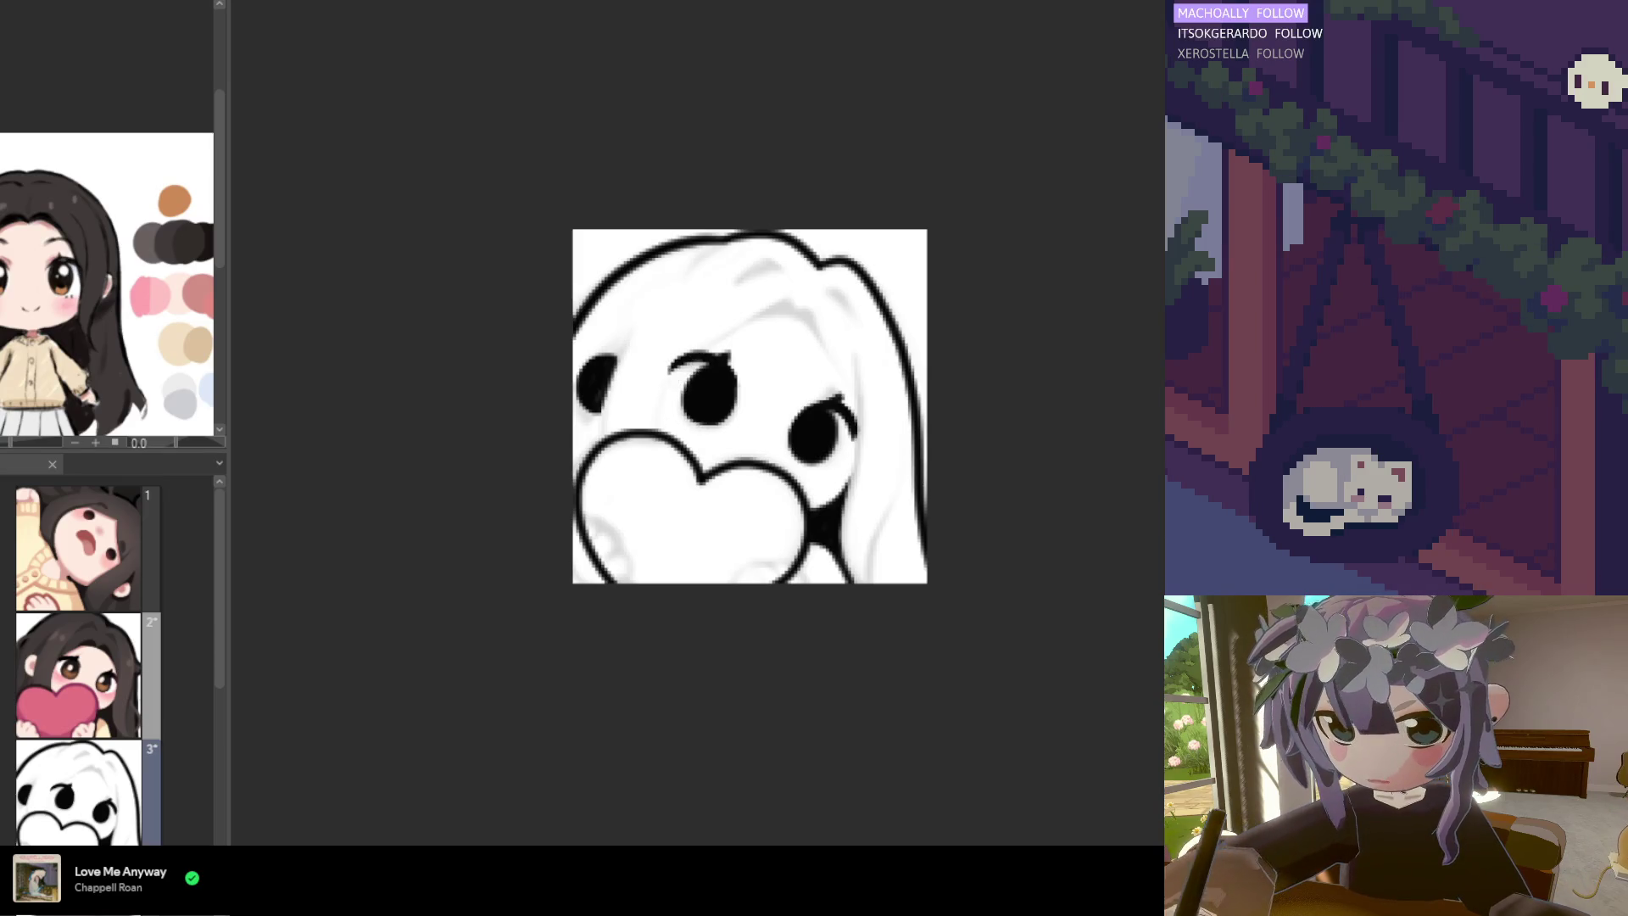
scroll(675, 467, "down", 1)
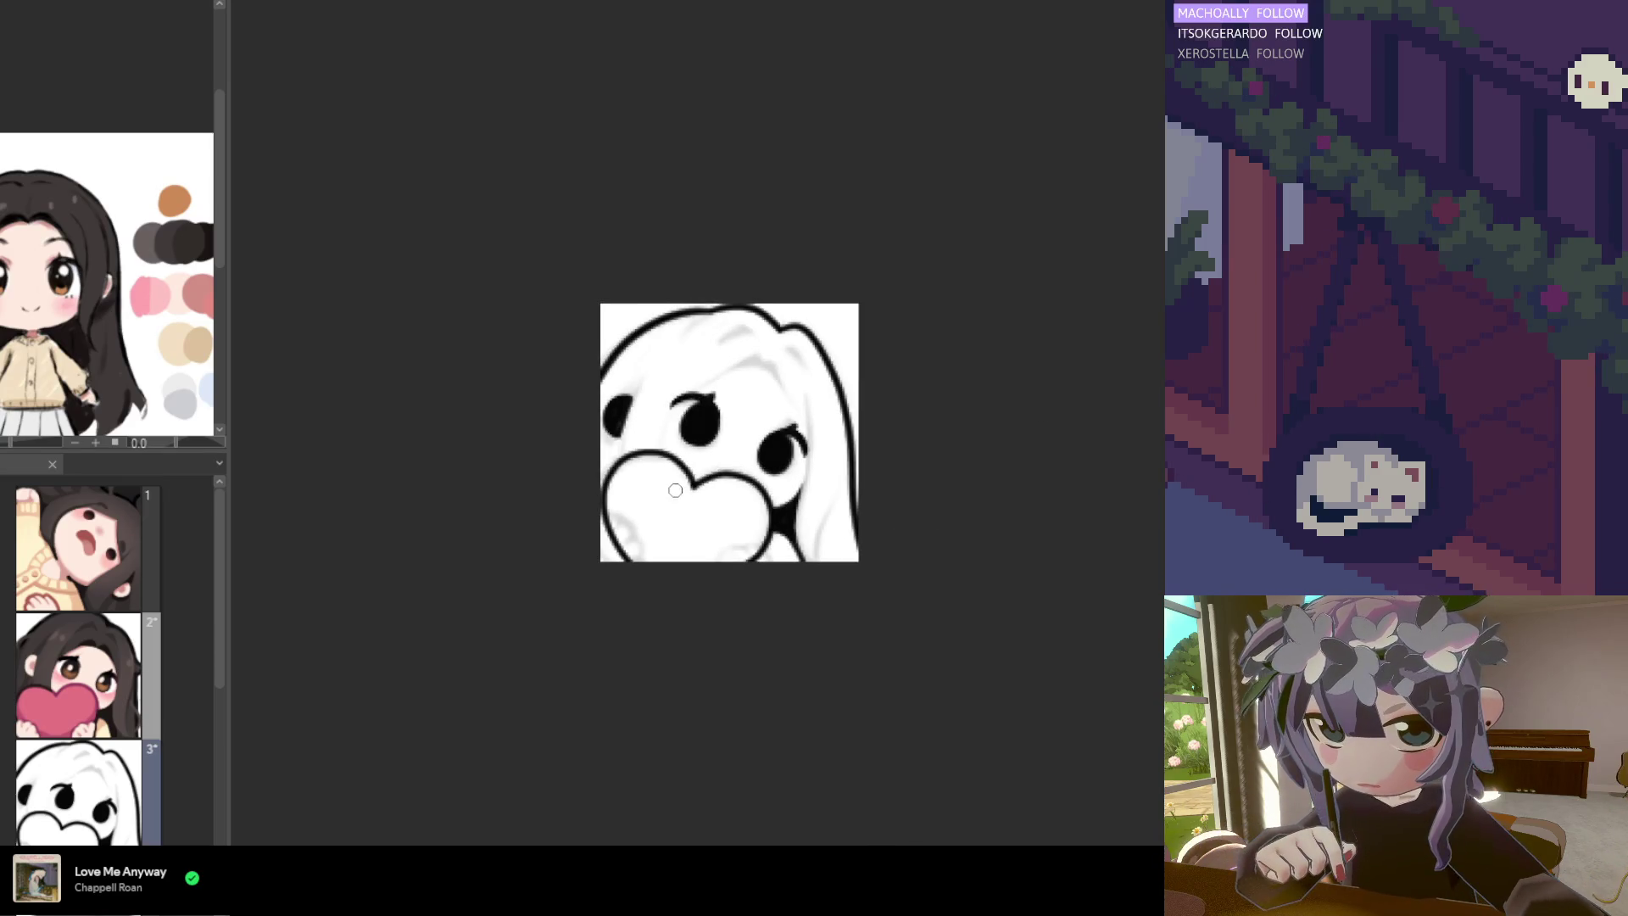
scroll(675, 467, "up", 2)
scroll(675, 467, "up", 1)
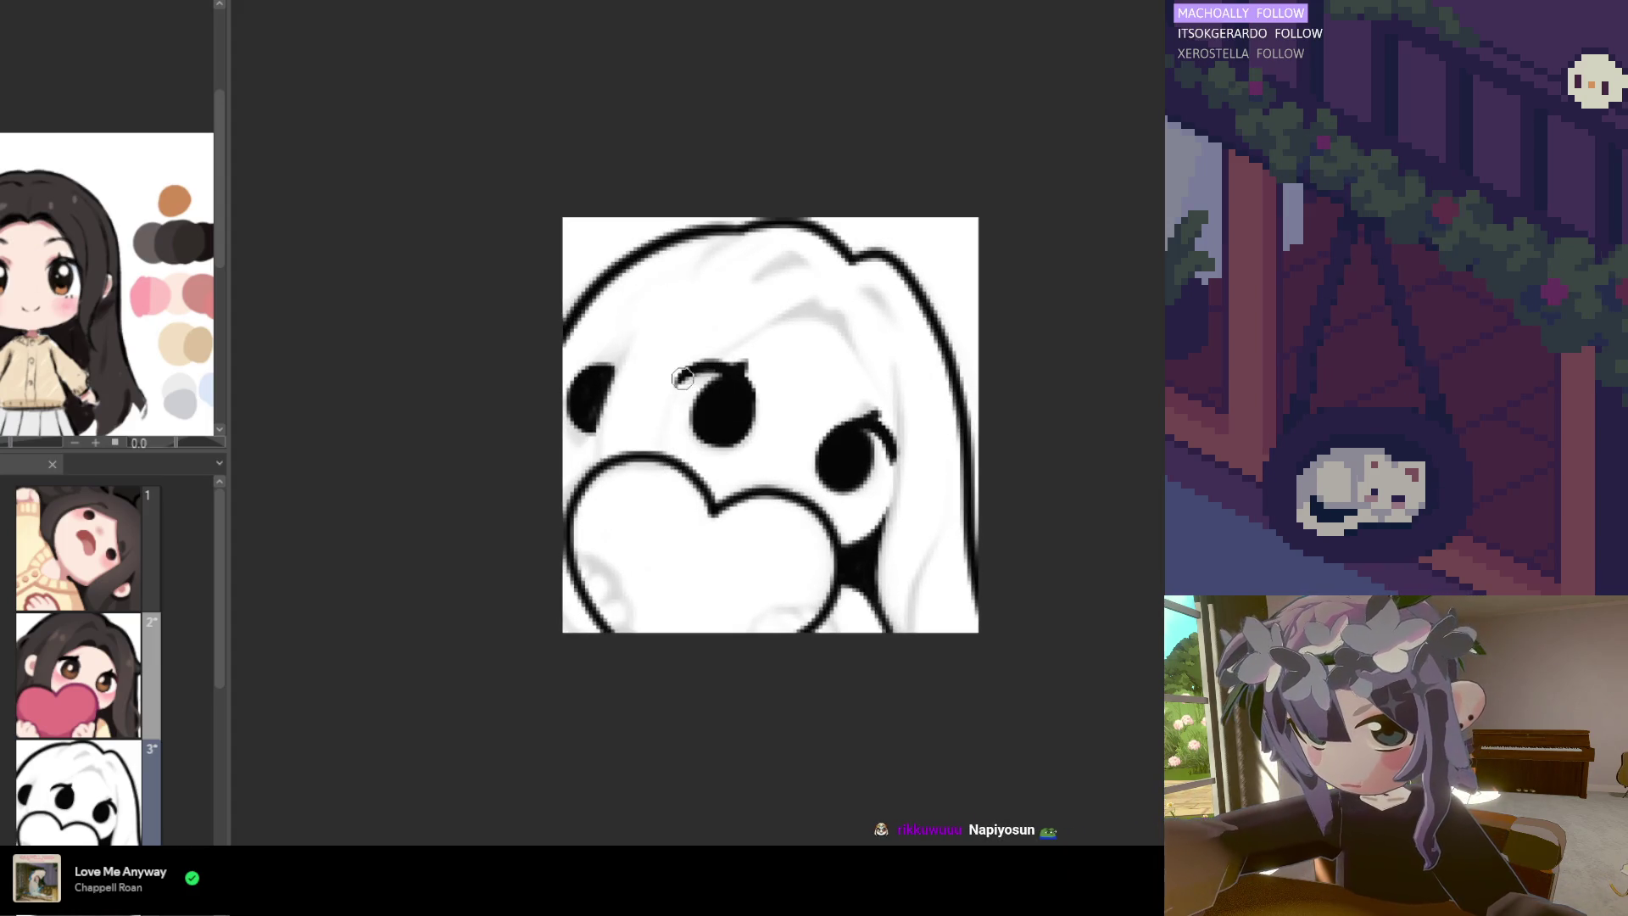
left_click_drag(687, 379, 686, 384)
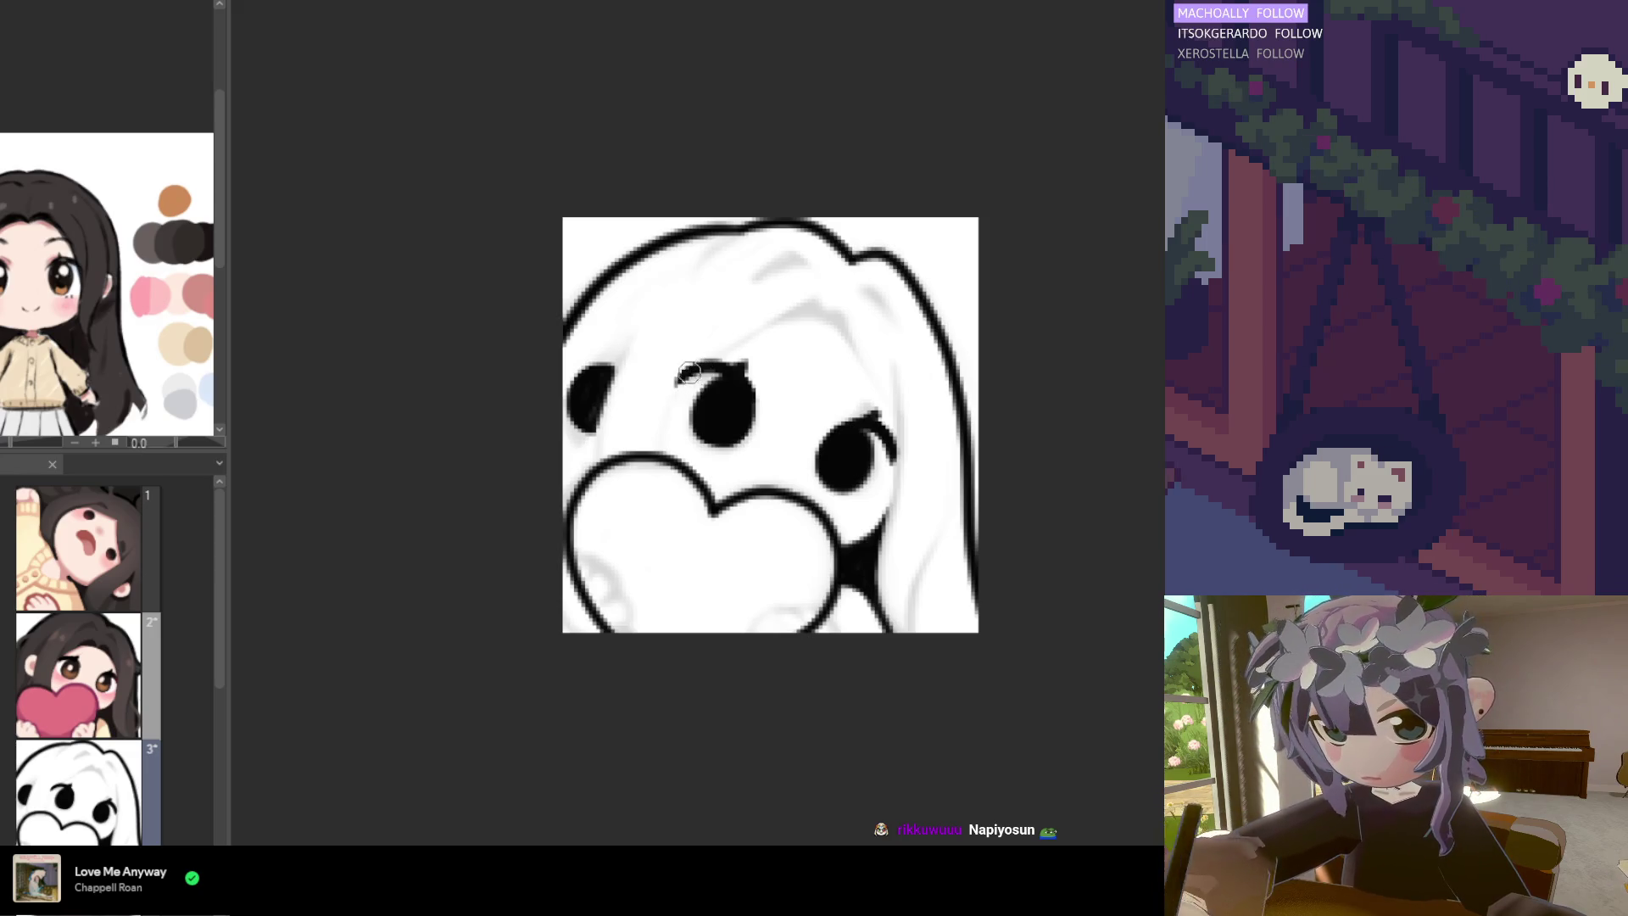
left_click_drag(687, 378, 683, 382)
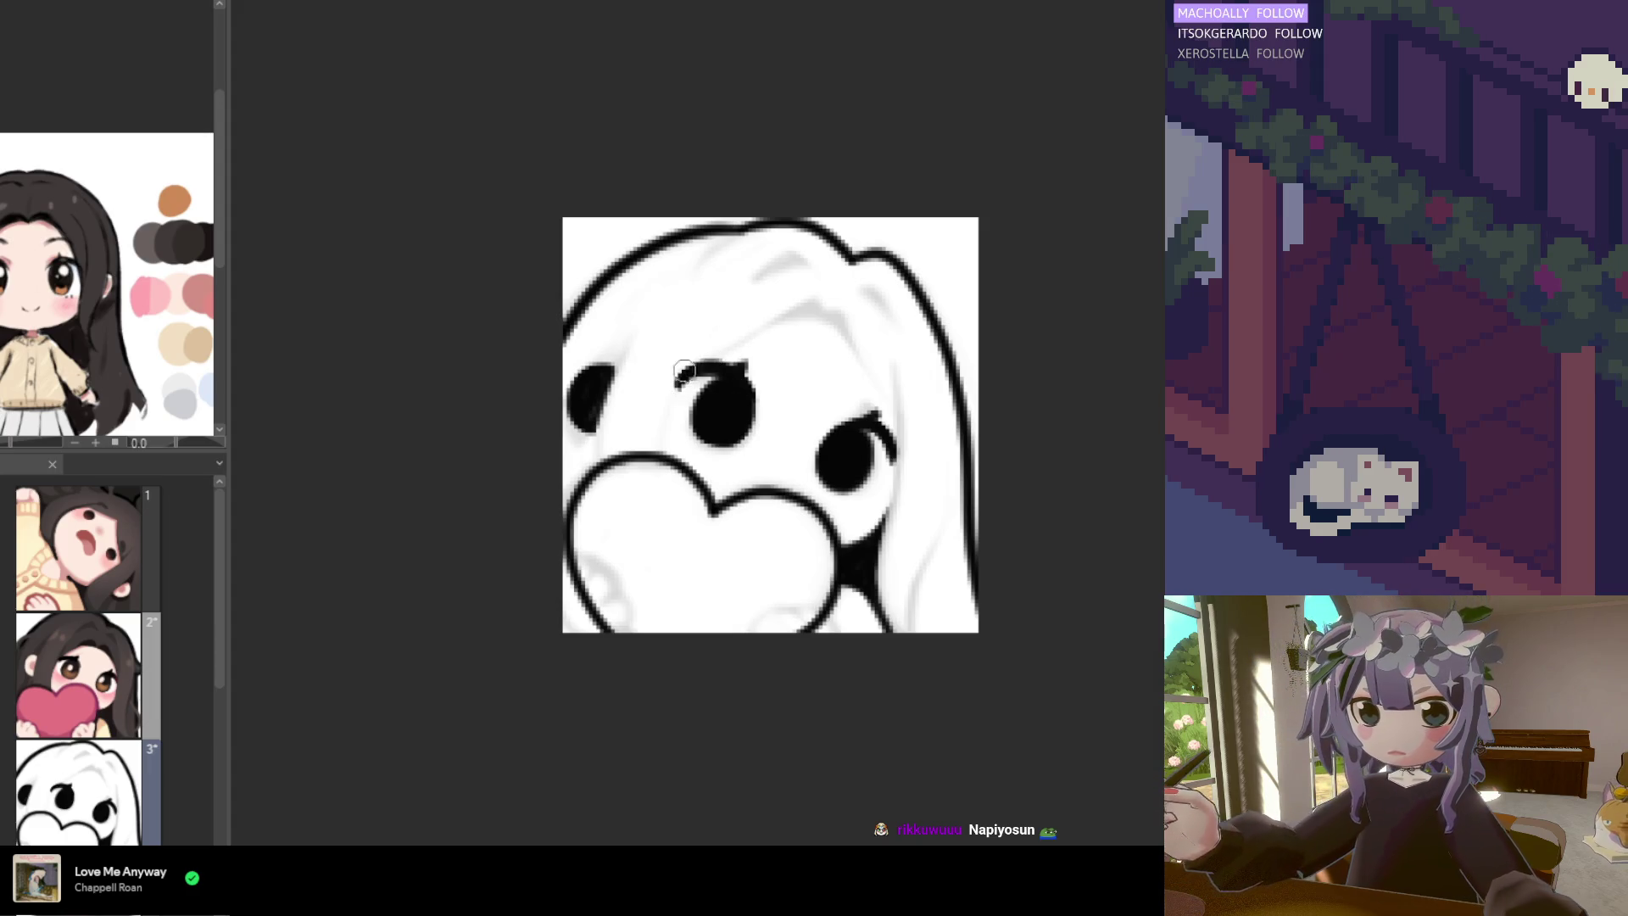
scroll(941, 589, "down", 2)
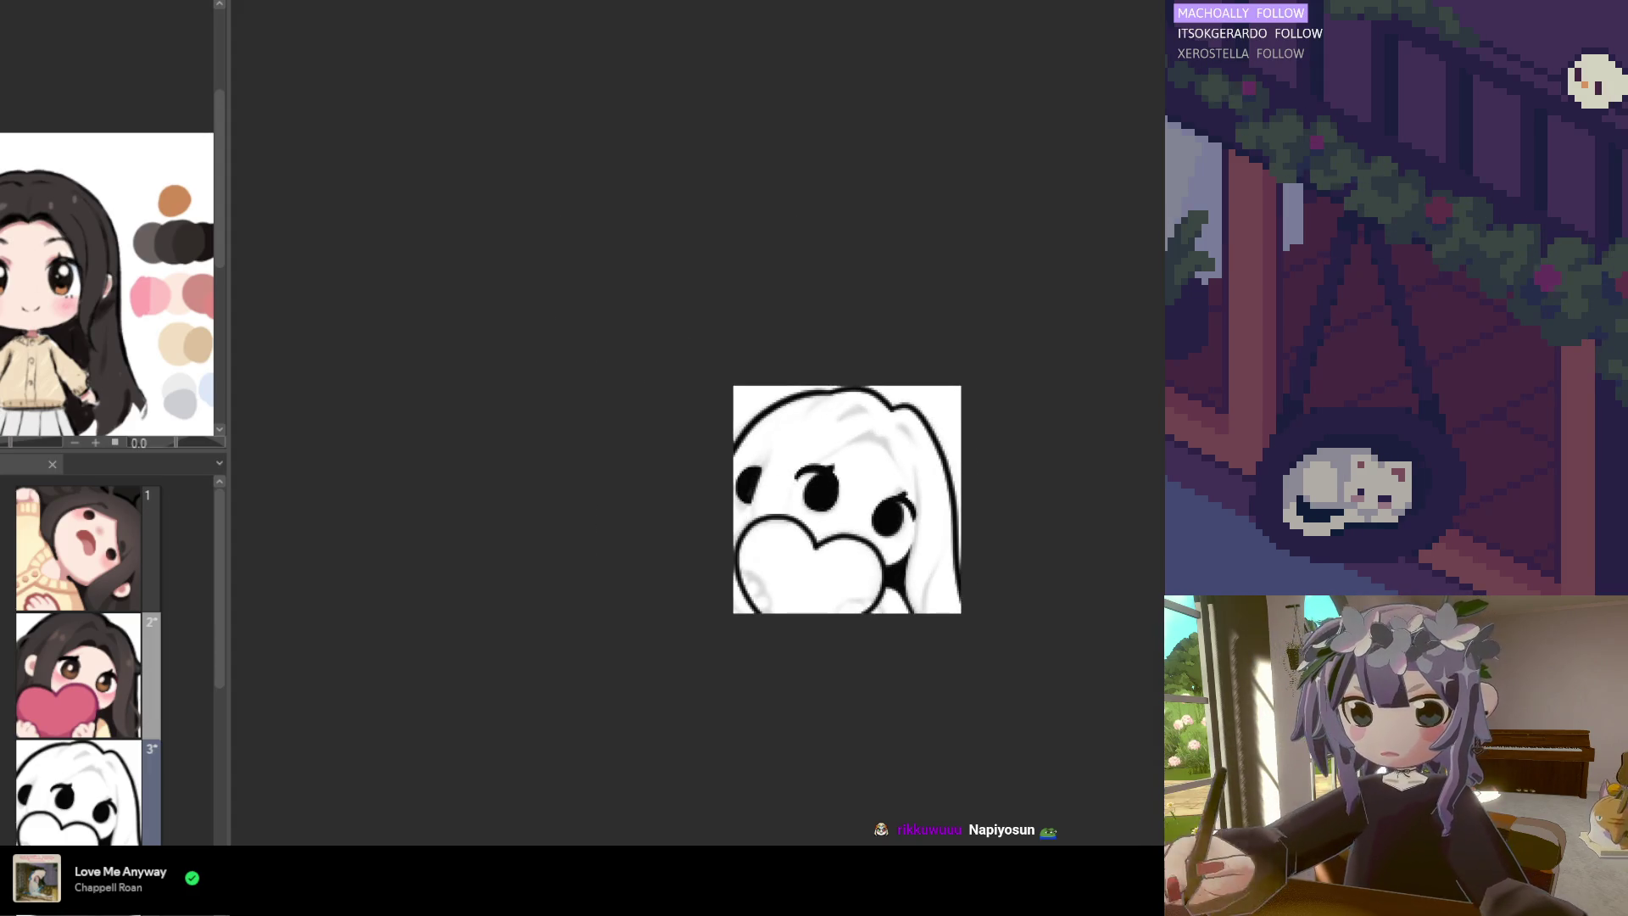